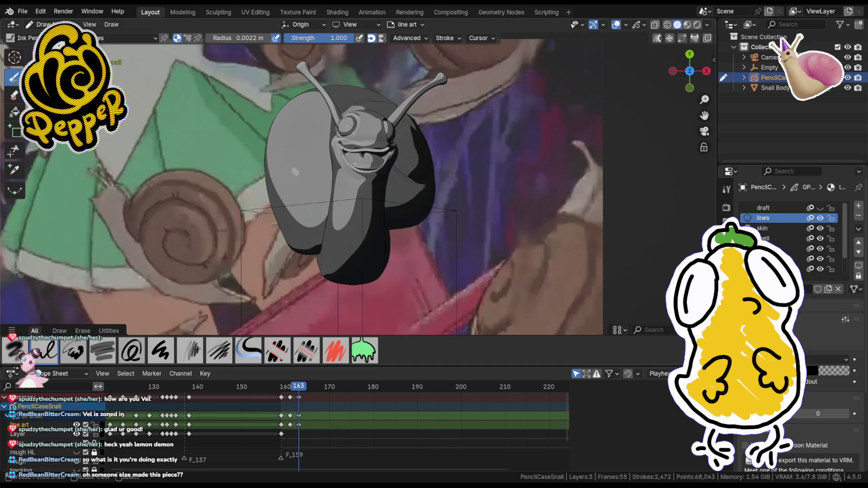
- Rework the snail's mouth line, undoing and redrawing it until a small stroke remains
key(ctrl+z)
key(ctrl+z)
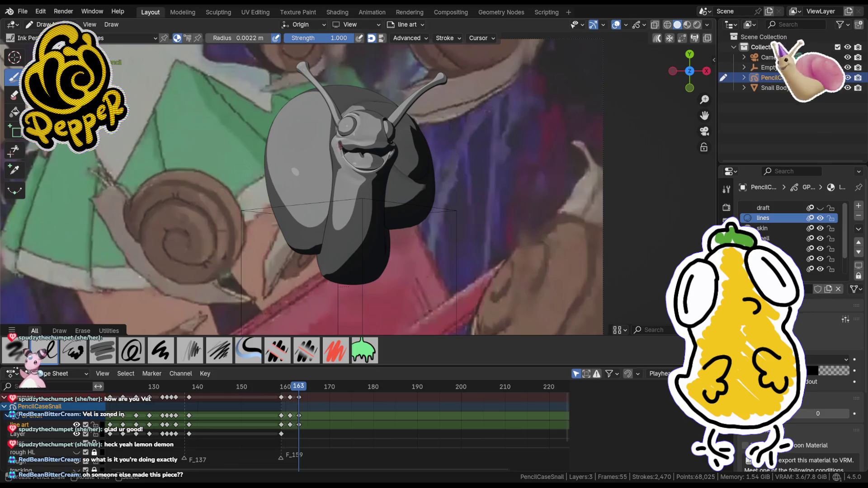
key(ctrl+z)
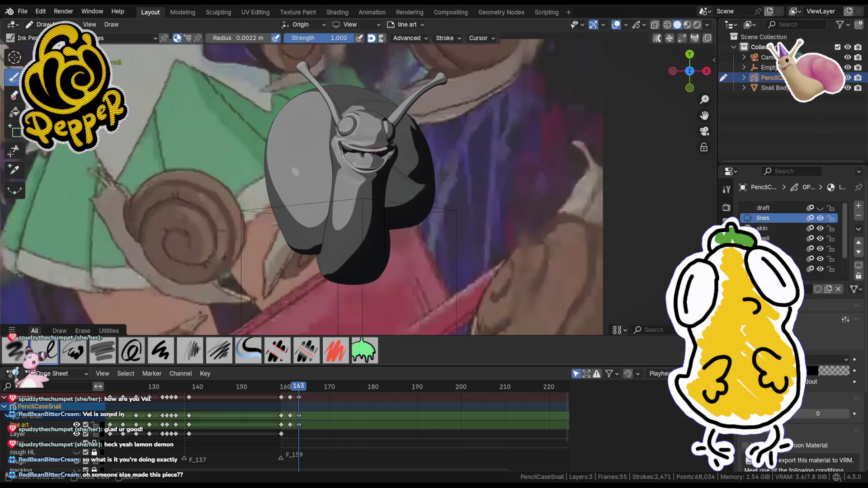
key(ctrl+shift+z)
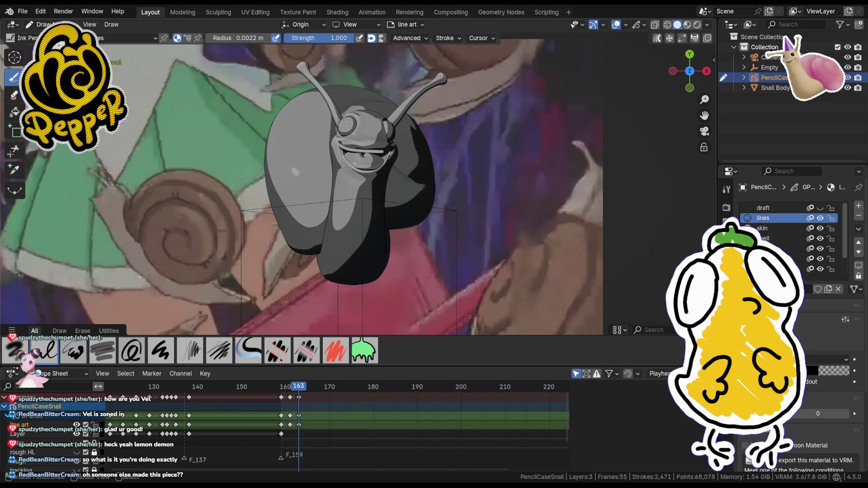
key(ctrl+z)
key(ctrl+z)
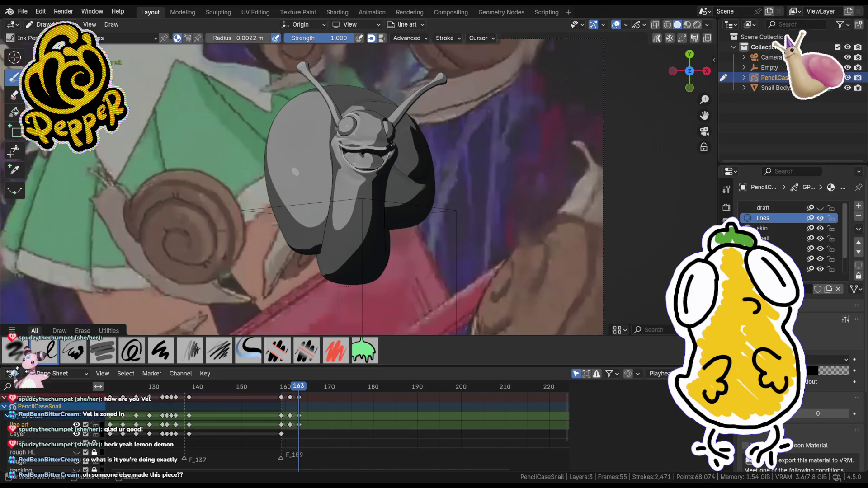
drag(344, 156, 389, 157)
key(ctrl+z)
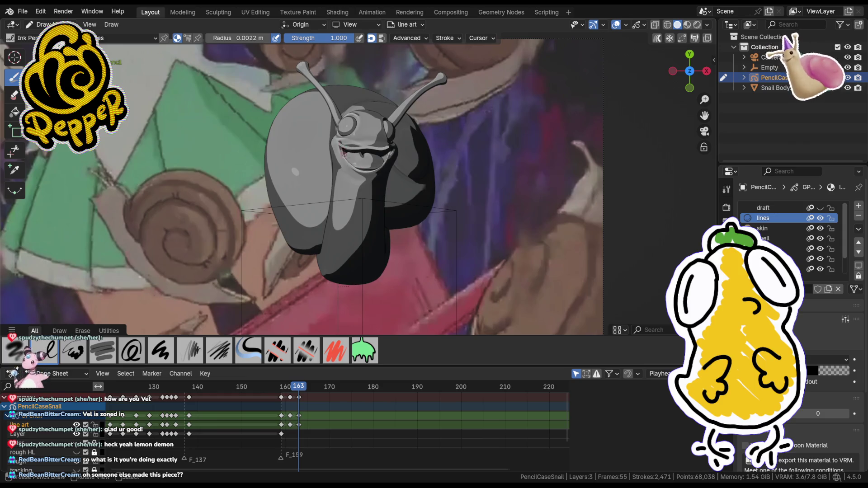
key(ctrl+z)
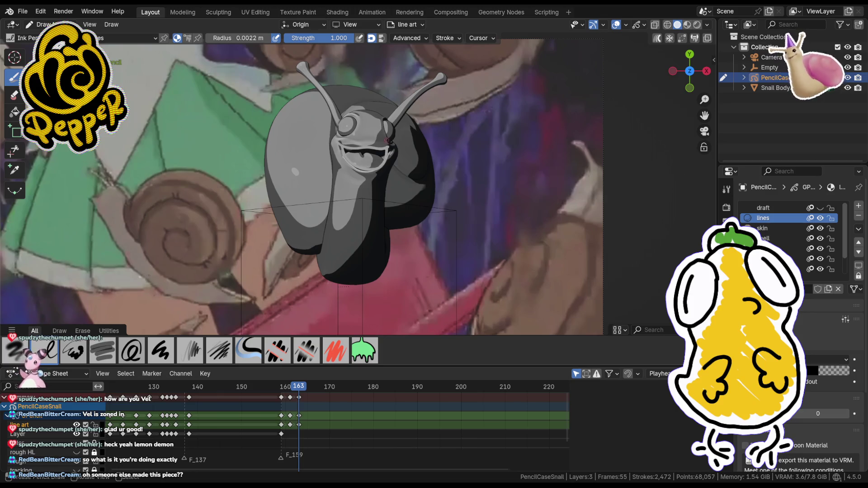
drag(361, 153, 382, 157)
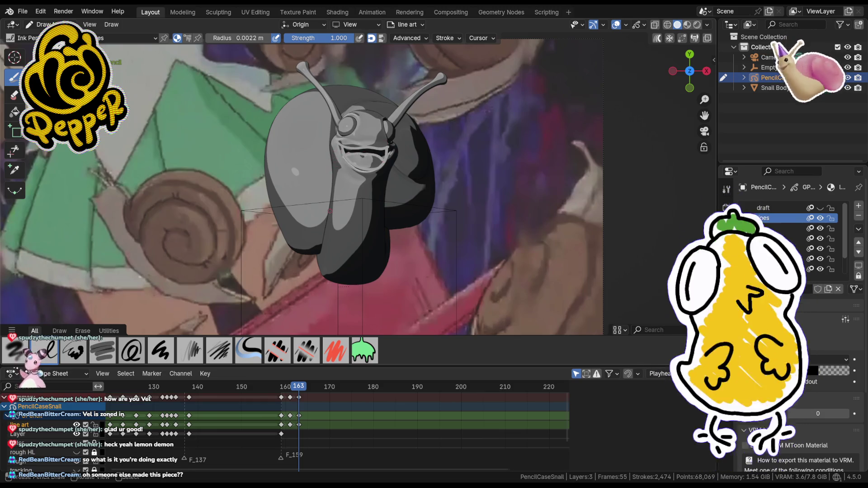
- Add a white highlight on the snail's body and a small stroke at its neck
drag(362, 269, 380, 274)
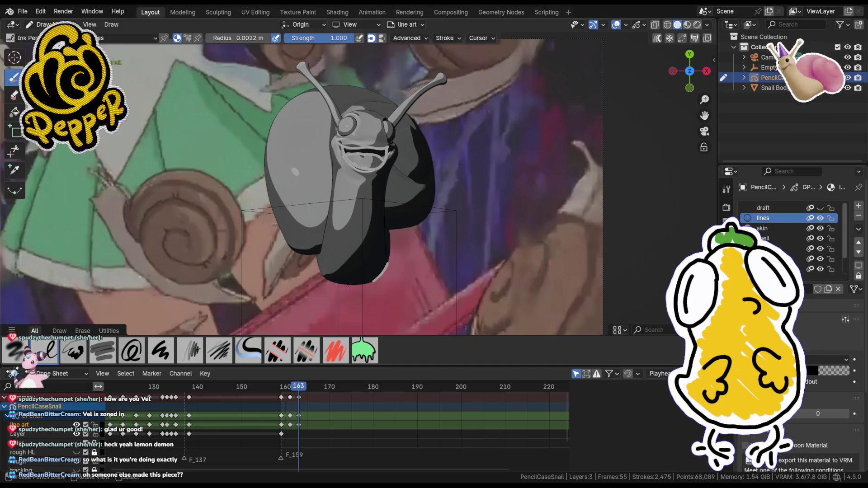
drag(386, 170, 391, 177)
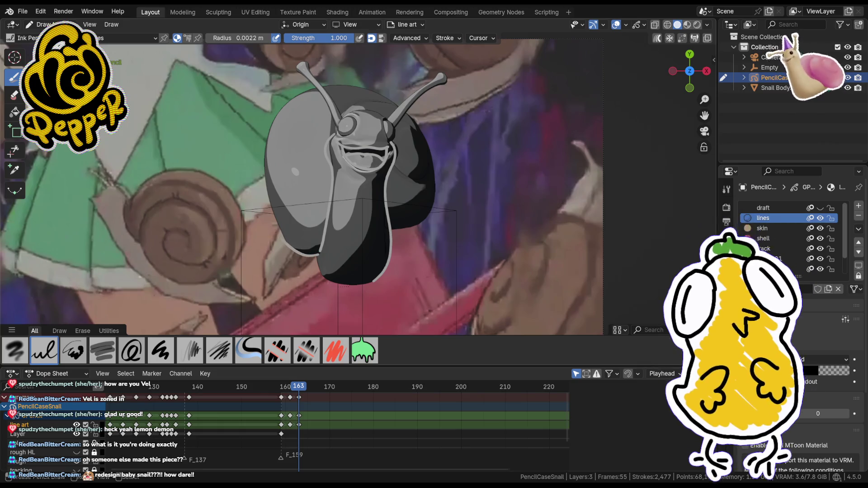
- Ink the shell's left edge with touch-up strokes and a small mark beside the eye
drag(309, 250, 264, 166)
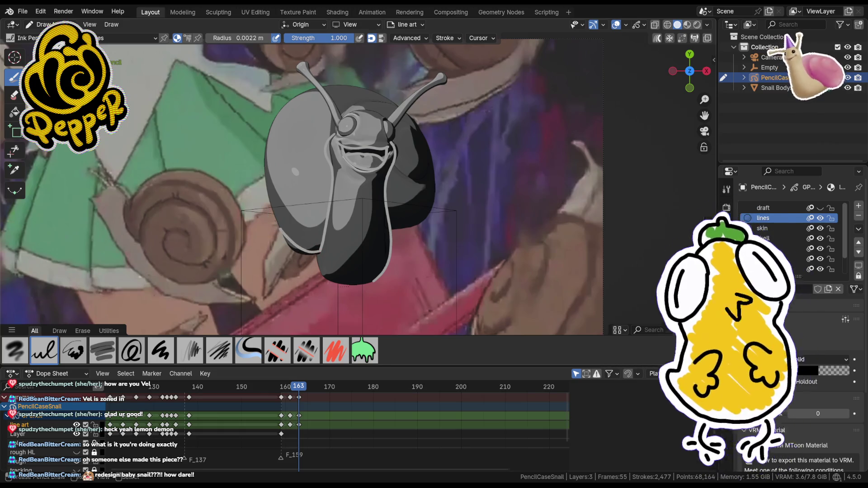
drag(277, 119, 277, 114)
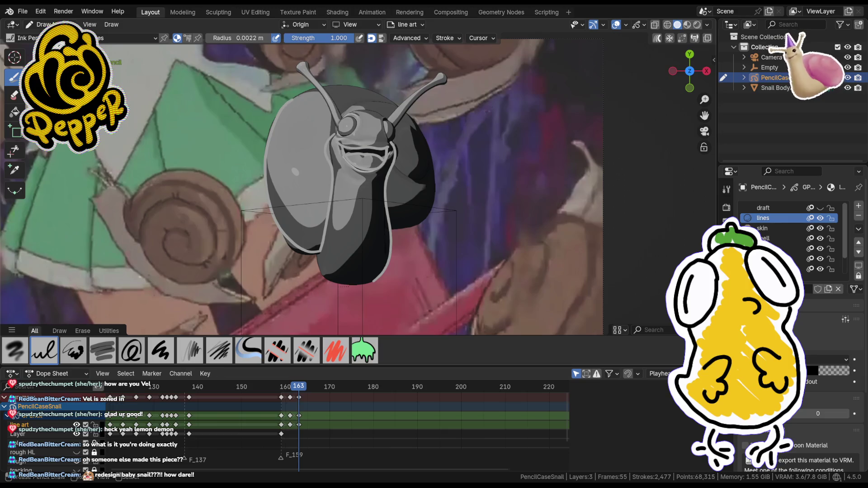
drag(277, 112, 277, 107)
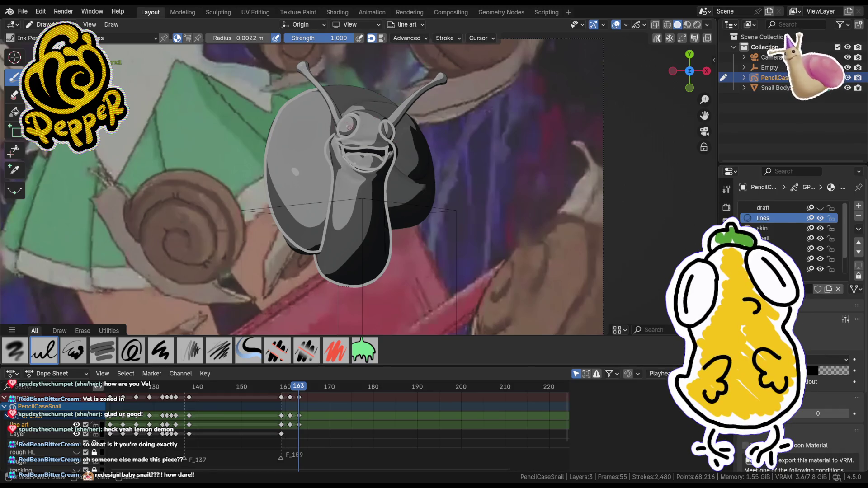
drag(347, 127, 353, 114)
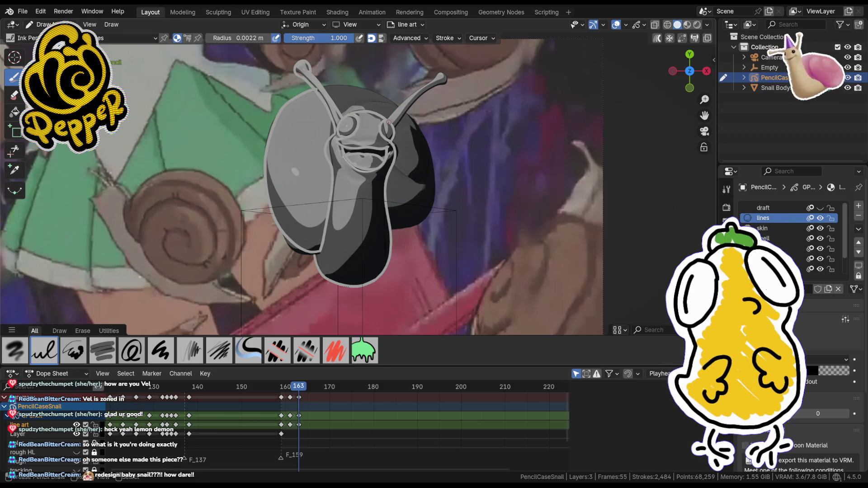
- Ink the line near the right eye, the right antenna tip and the shell's right edge
key(ctrl+z)
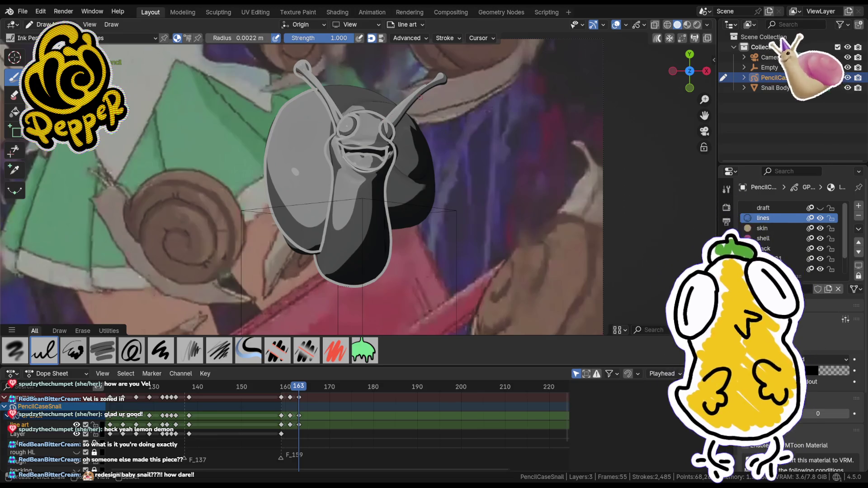
drag(399, 107, 415, 128)
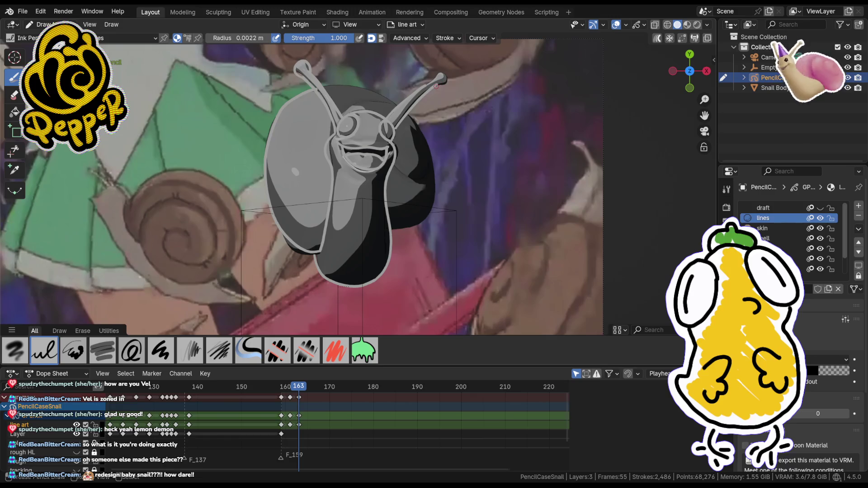
key(ctrl+z)
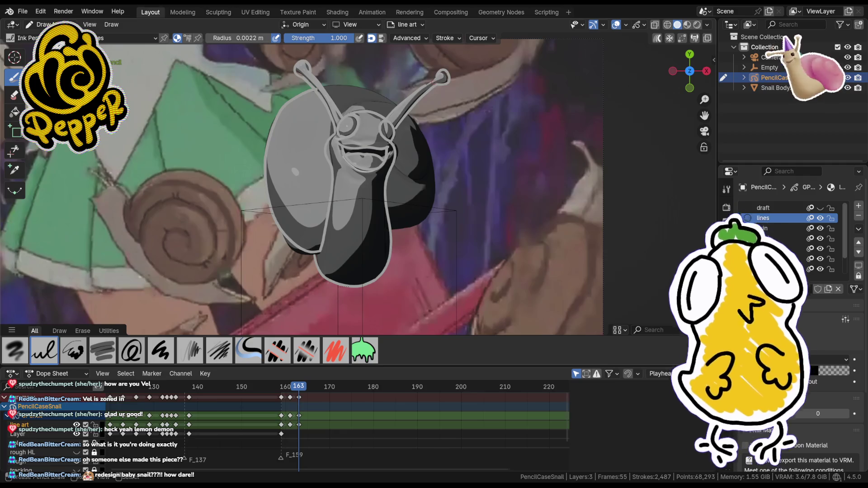
drag(429, 79, 434, 83)
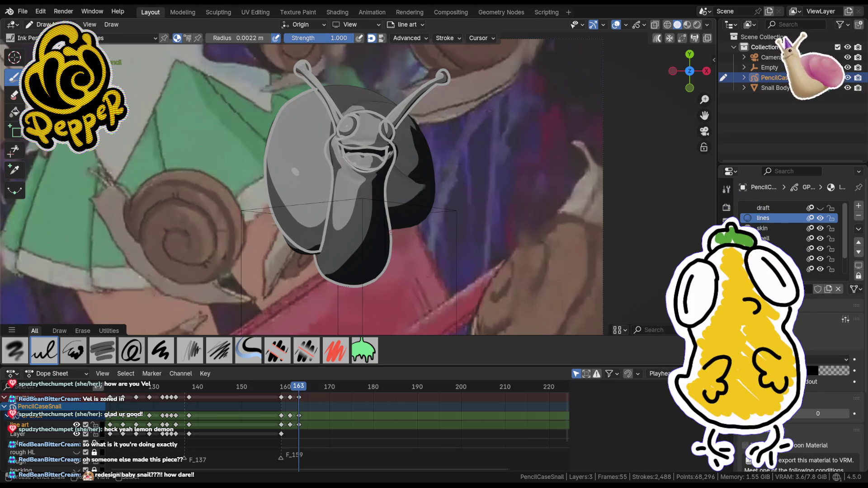
drag(428, 214, 434, 169)
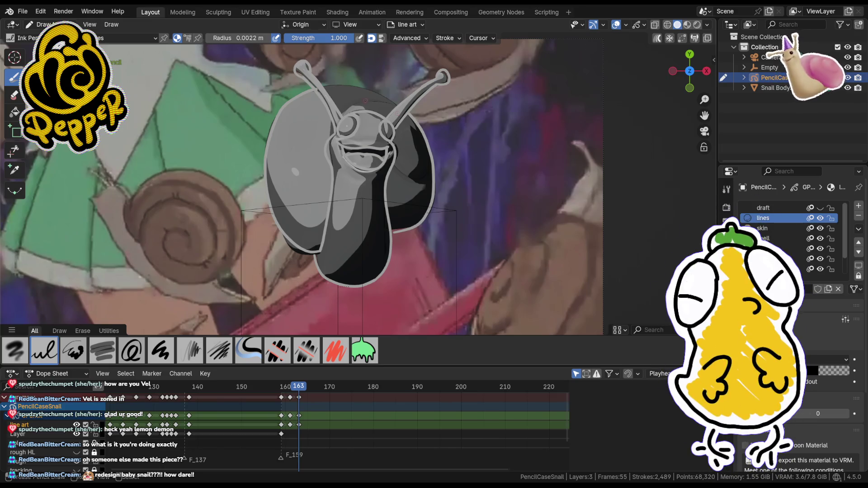
- Try an antenna stroke twice, undoing each attempt
drag(331, 82, 397, 95)
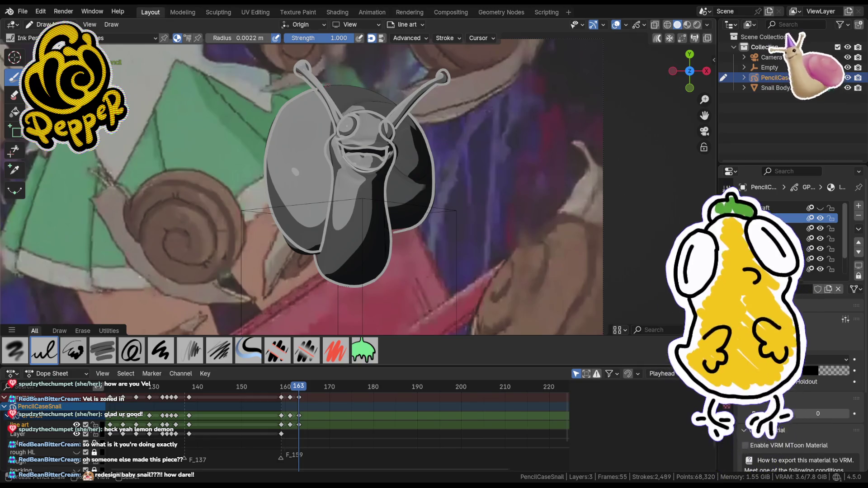
key(ctrl+z)
drag(331, 87, 340, 86)
key(ctrl+z)
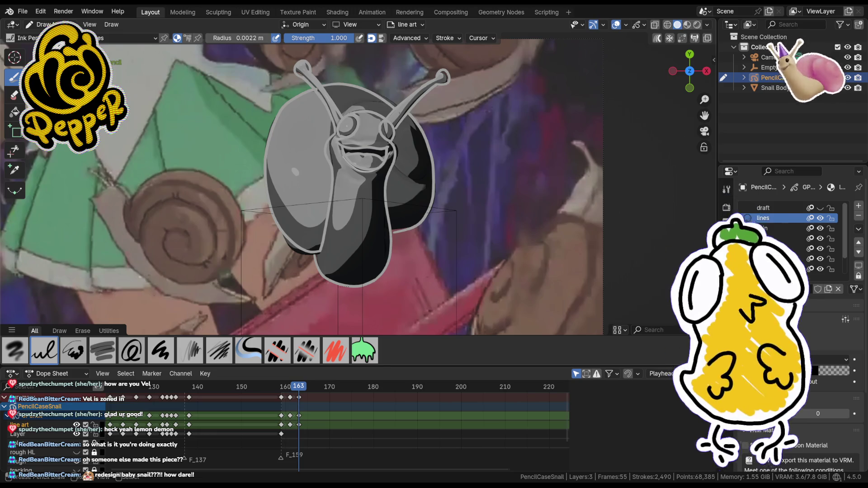
- Move the upper shell stroke's points with proportional editing, then return to Draw mode
key(Tab)
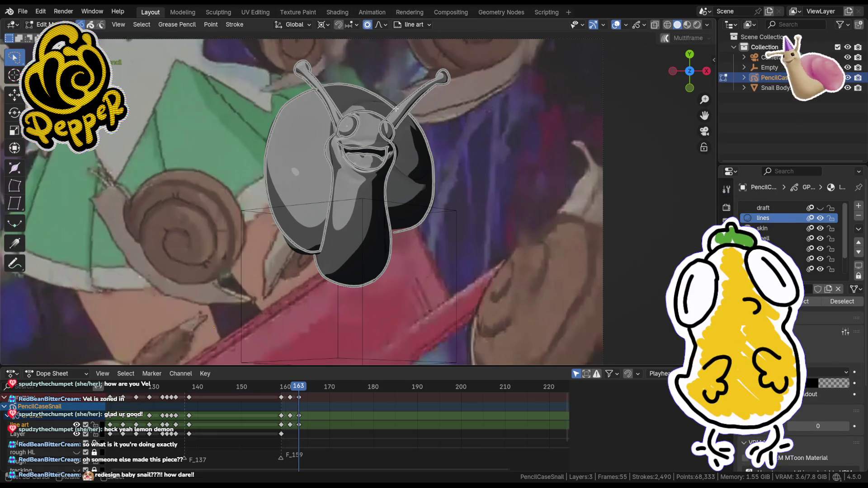
key(g)
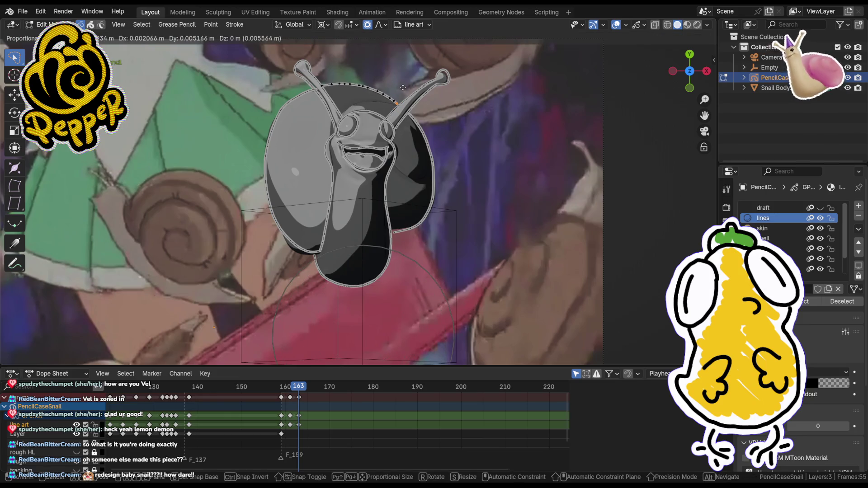
click(403, 88)
key(Tab)
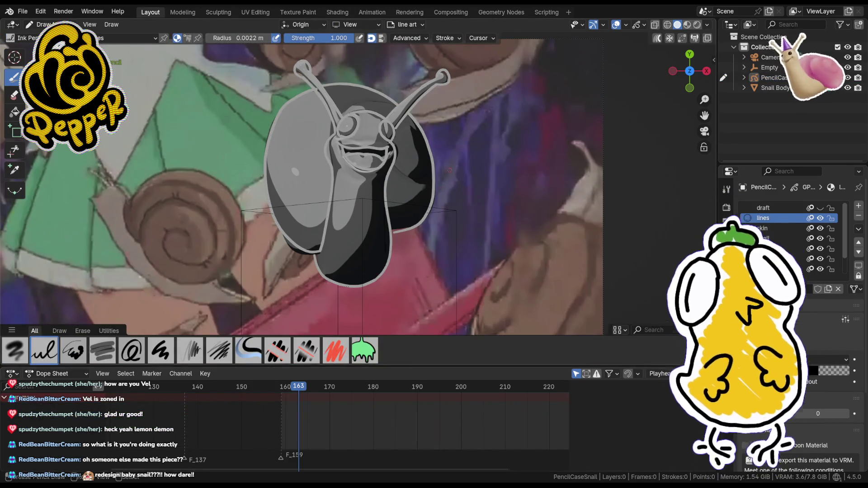
- Step the playhead forward, flipping between frames 164 and 165, settling on 165
key(Right)
key(Right)
key(Left)
key(Right)
key(Left)
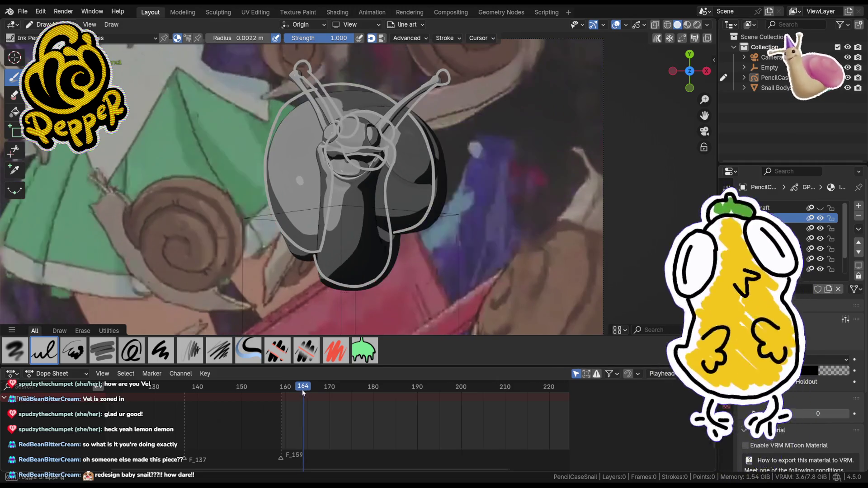
drag(305, 390, 309, 391)
key(Left)
key(Right)
- Insert a blank keyframe on the lines layer at frame 165
key(i)
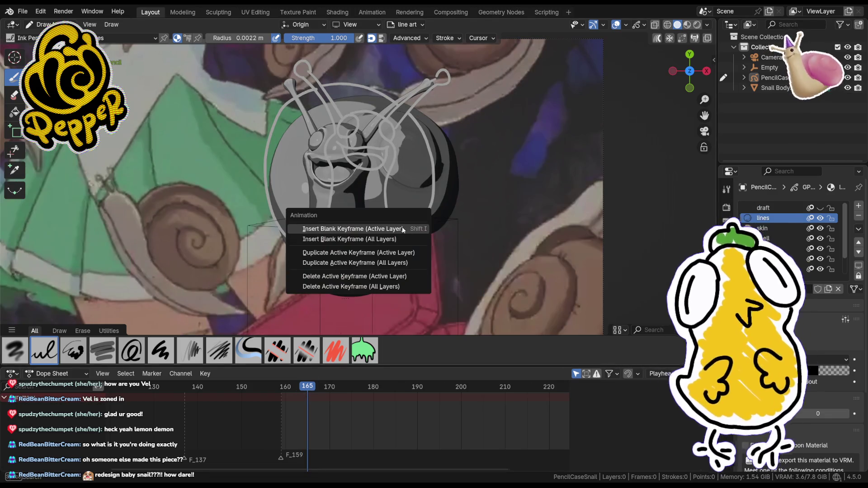
click(339, 171)
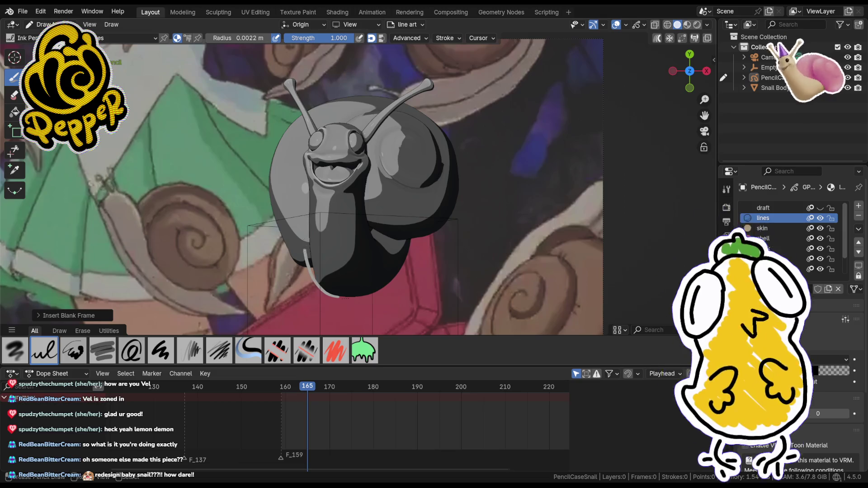
- Outline the snail body's left edge and a curved body line for the frame 165 pose
drag(349, 296, 309, 224)
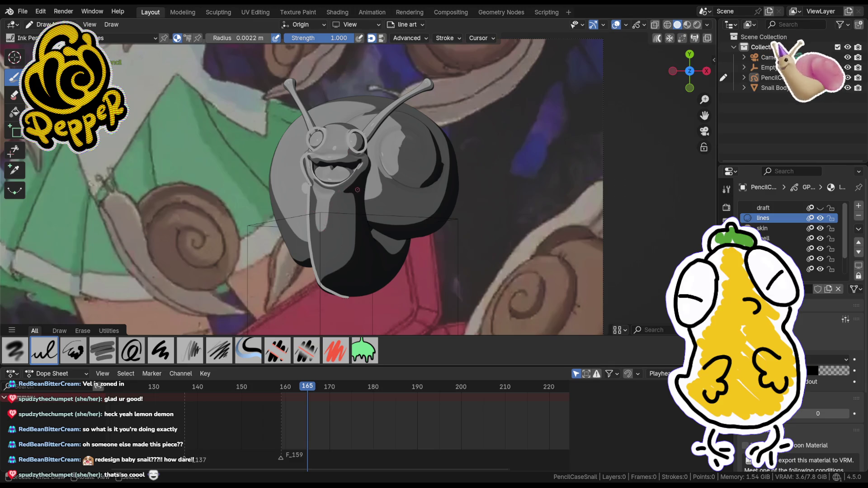
drag(381, 249, 365, 200)
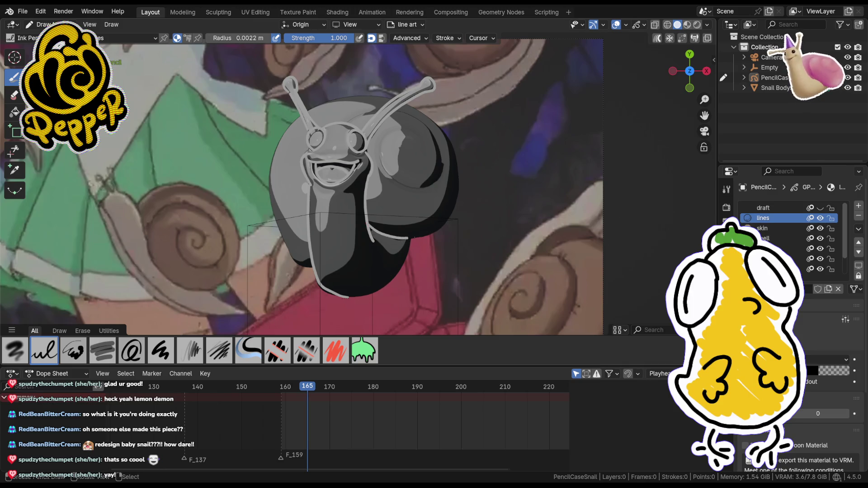
- Trace the shell's right, left and top edges, redrawing the left edge once
drag(454, 186, 449, 207)
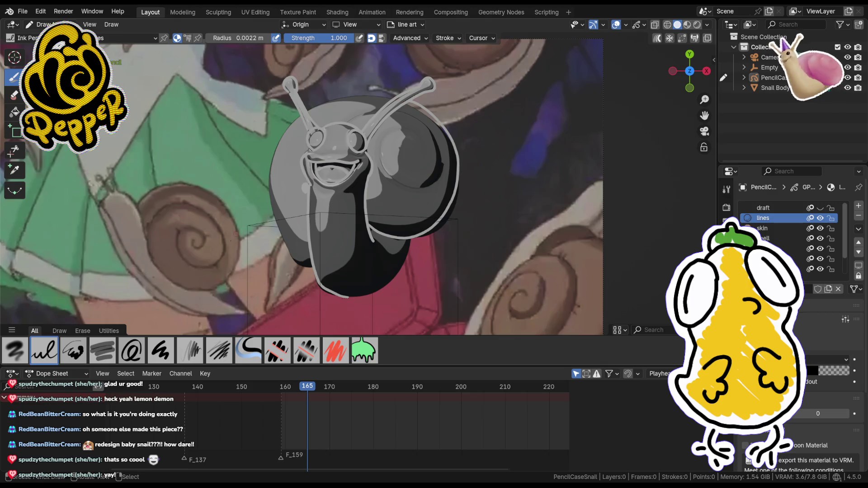
mouse_move(308, 267)
mouse_down()
mouse_move(272, 156)
mouse_move(293, 119)
mouse_up()
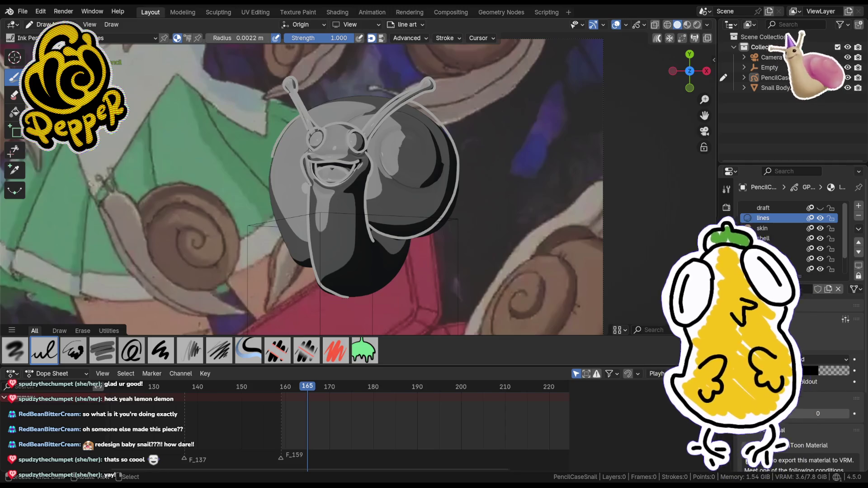
key(ctrl+z)
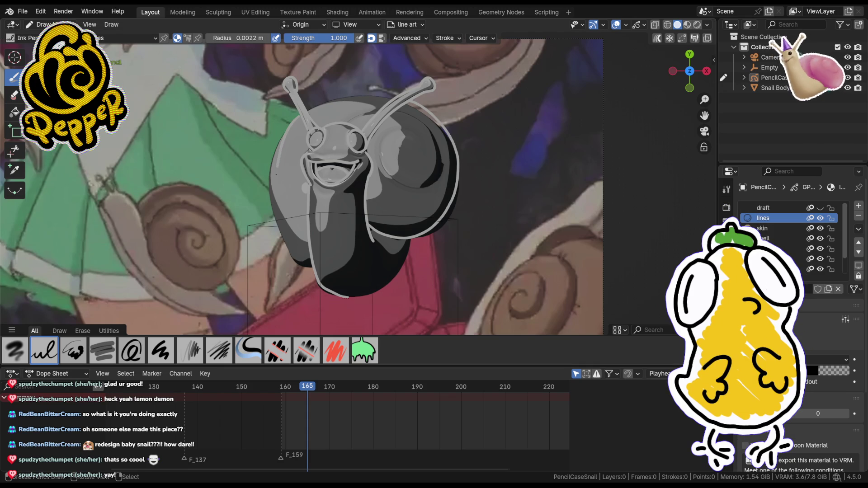
mouse_move(299, 116)
mouse_down()
mouse_move(267, 183)
mouse_move(287, 248)
mouse_up()
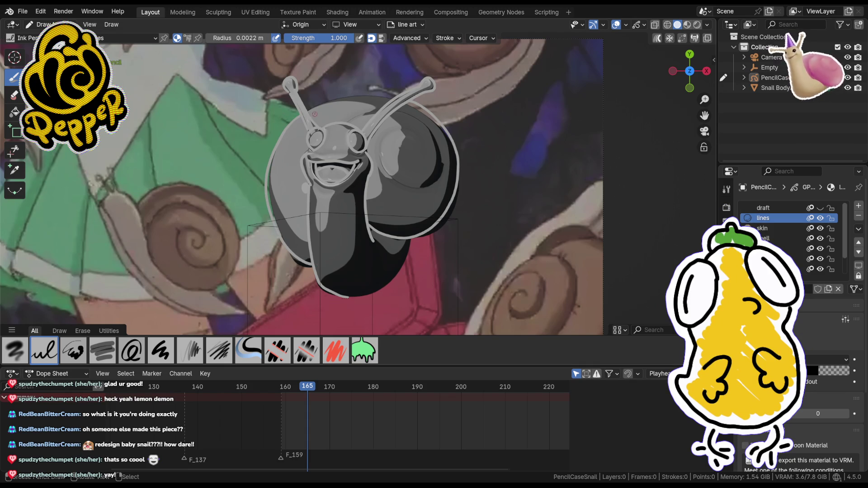
drag(323, 102, 361, 91)
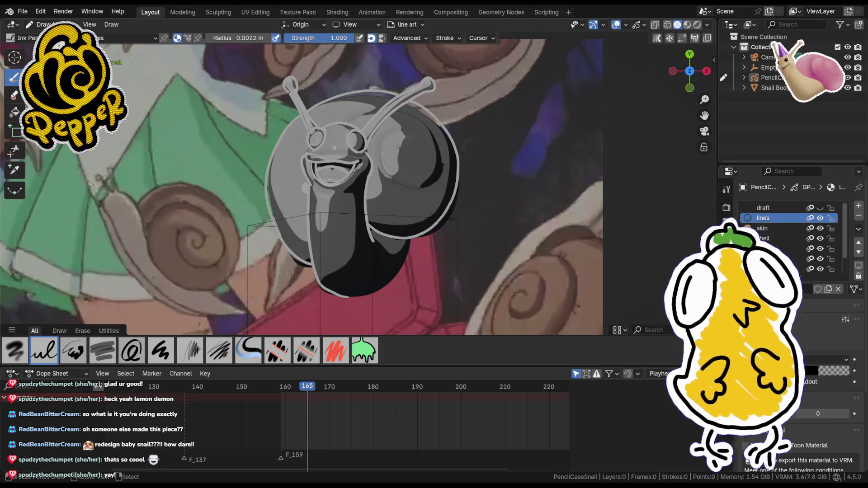
- Replace a right-side arc with two highlight strokes on the shell
drag(383, 143, 404, 183)
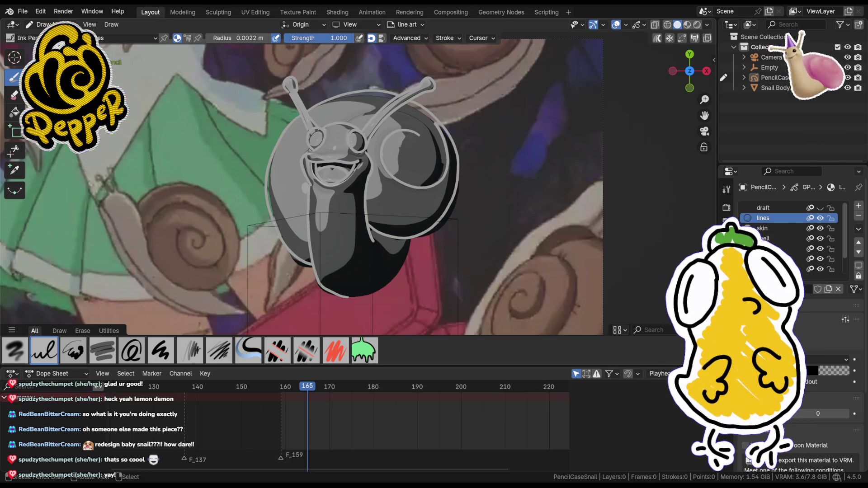
key(ctrl+z)
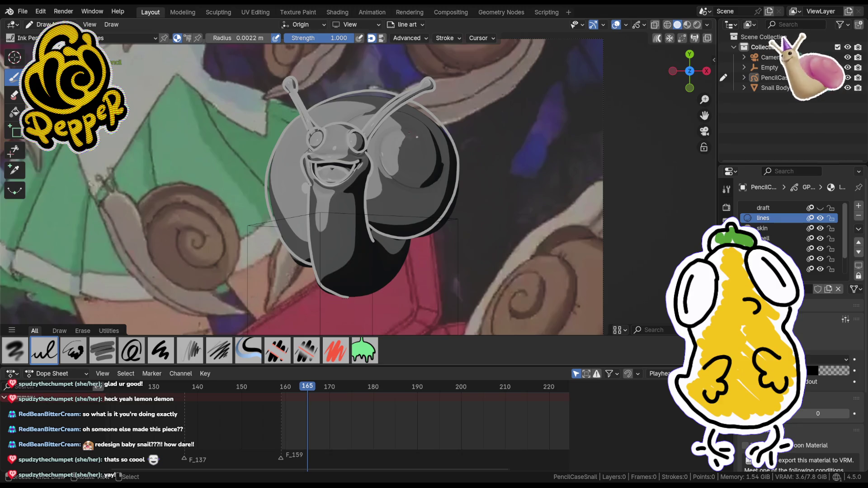
drag(417, 137, 384, 145)
drag(407, 185, 432, 175)
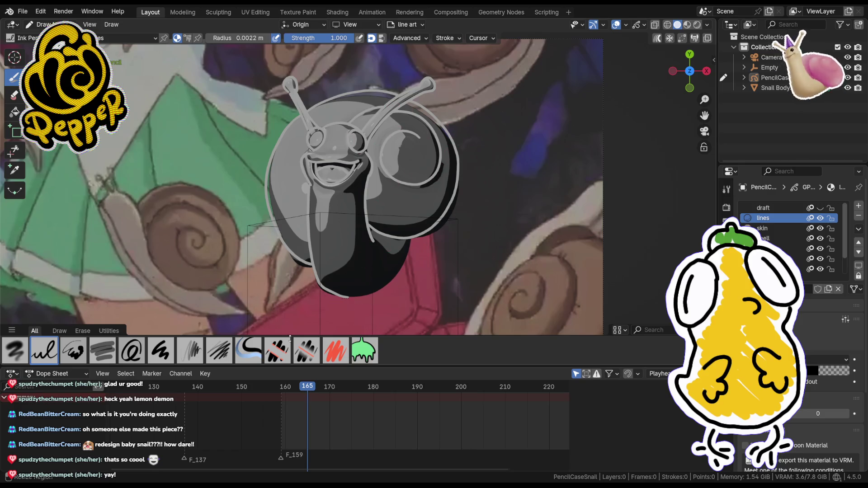
- Nudge the Dope Sheet playhead forward toward frame 167
click(314, 387)
drag(313, 388, 317, 392)
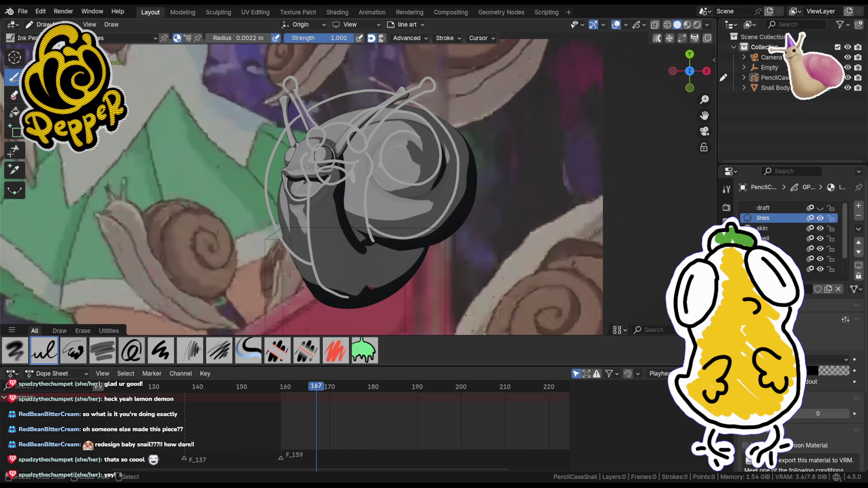
- Insert a blank frame on the lines layer at frame 167
key(i)
click(340, 297)
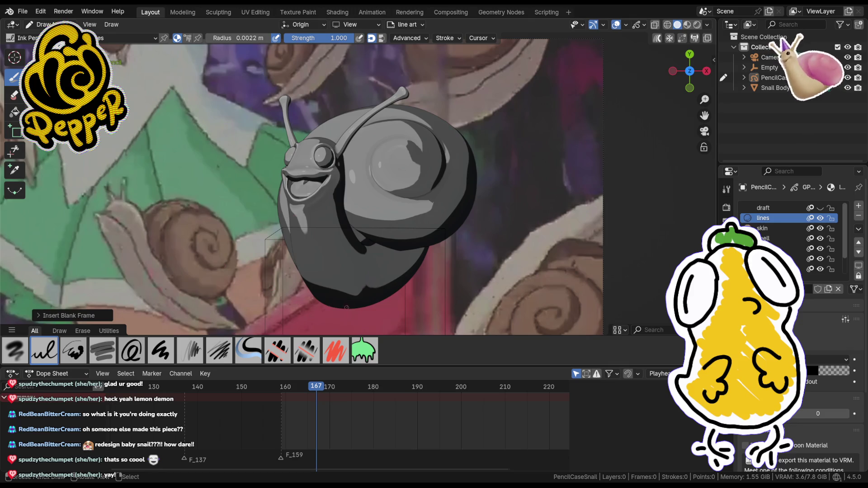
- Trace the body's lower-left edge and left eye, then preview with rendered shading
drag(333, 305, 289, 209)
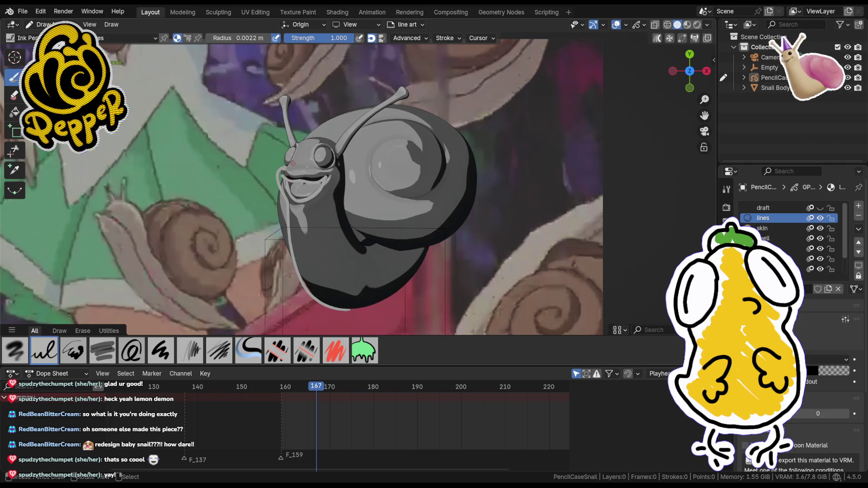
drag(288, 168, 299, 164)
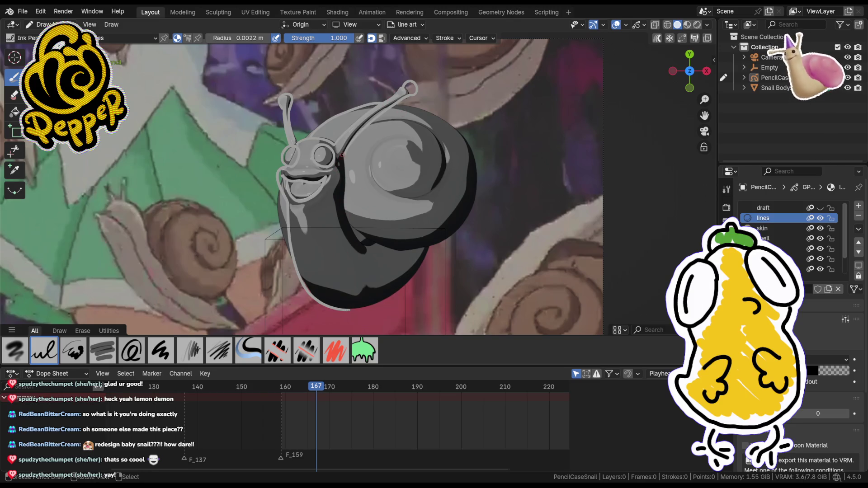
key(shift+z)
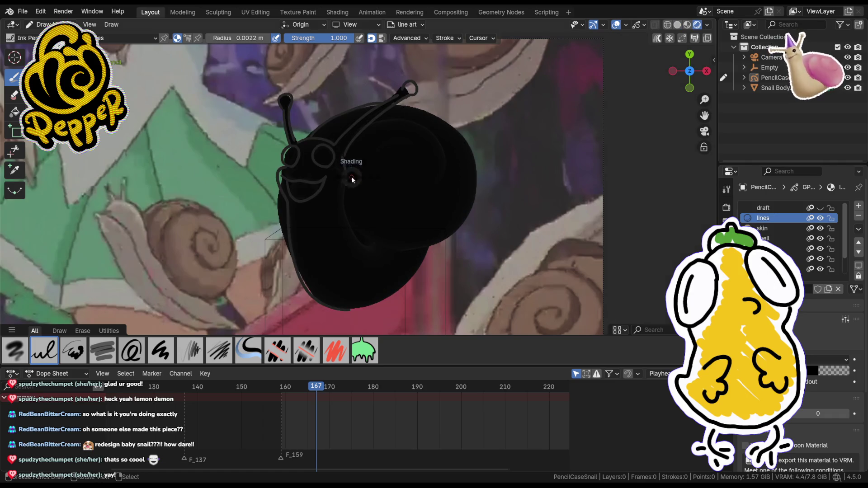
key(z)
click(351, 237)
key(shift+z)
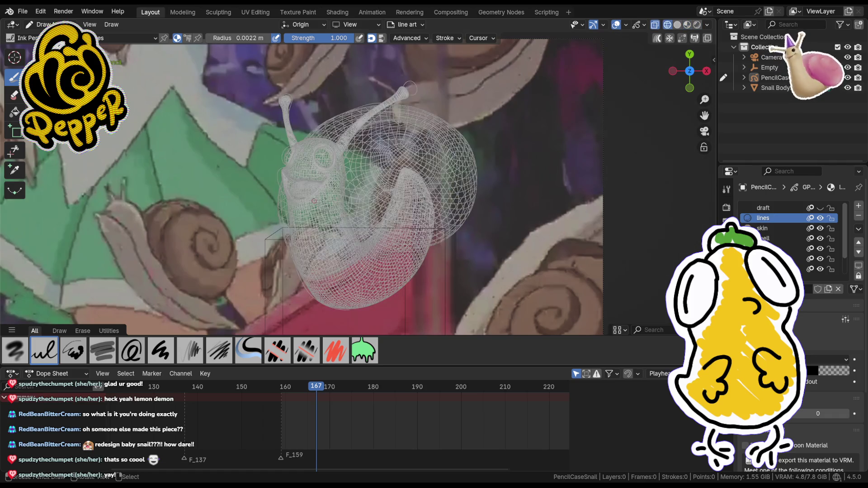
key(z)
click(430, 194)
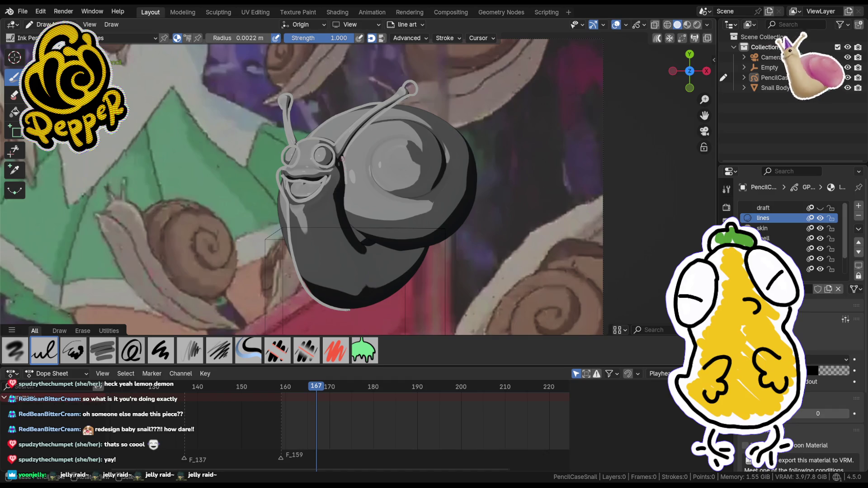
- Erase part of the neck line and trace the snail's lower-right outline, undoing a stray stroke
drag(345, 184, 347, 223)
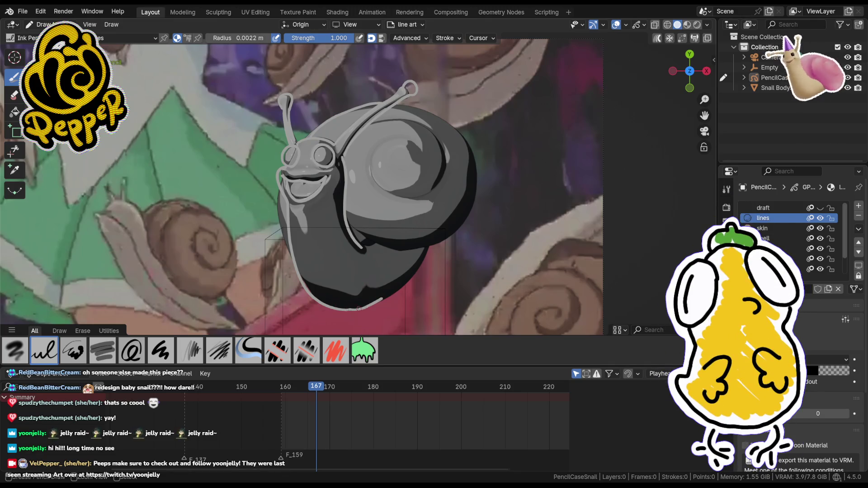
drag(352, 309, 417, 269)
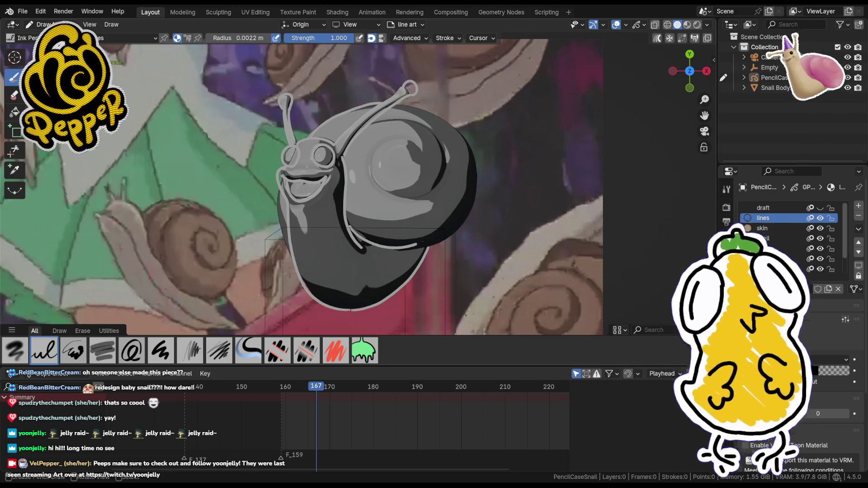
key(ctrl+z)
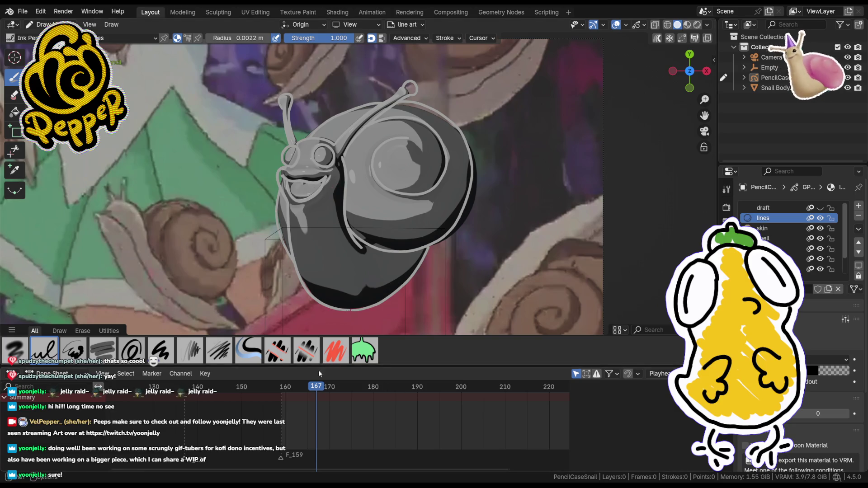
- Drag the Dope Sheet playhead from frame 167 on to frame 169
click(322, 389)
drag(321, 390, 327, 390)
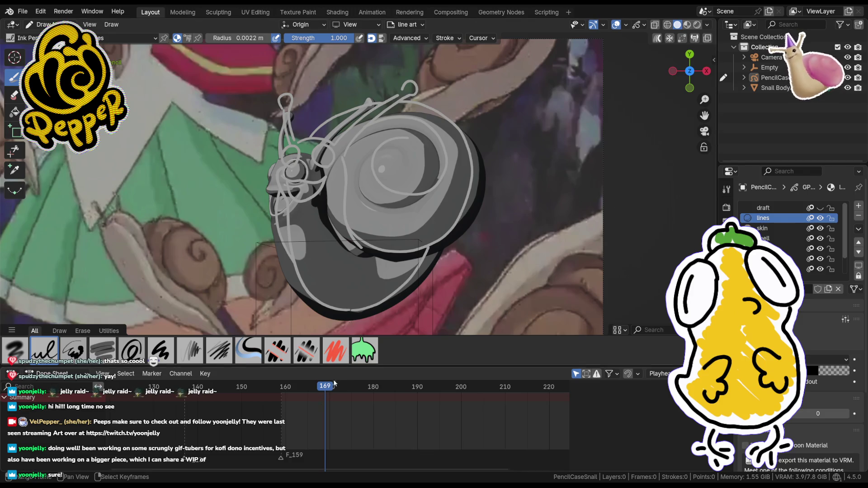
- Insert a blank keyframe at frame 169, then switch the line-art object to stroke editing
key(i)
click(343, 235)
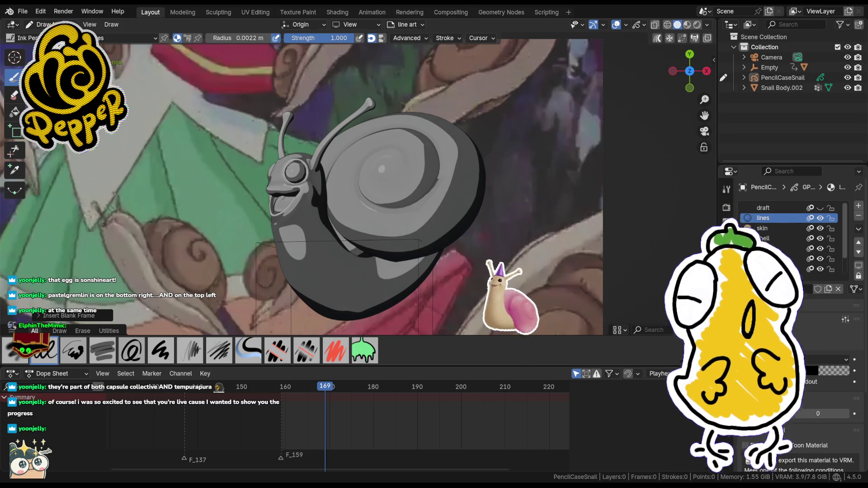
scroll(366, 265, down, 1)
scroll(360, 224, down, 2)
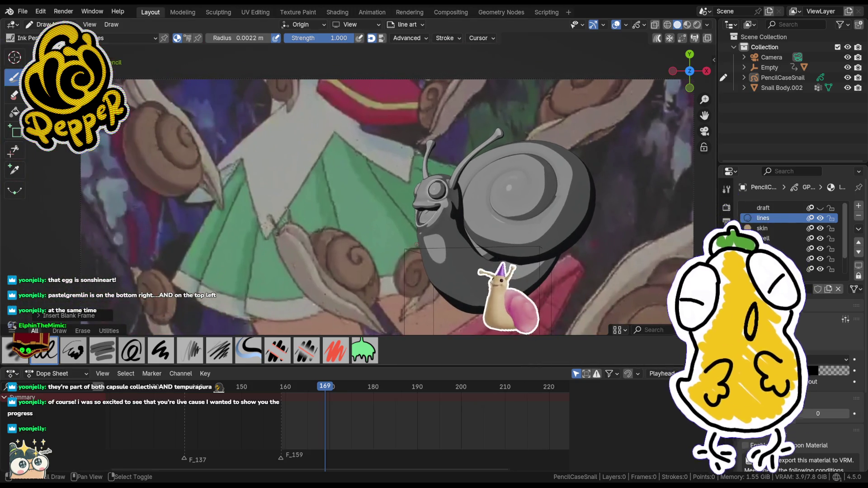
scroll(352, 184, up, 1)
scroll(352, 185, down, 2)
scroll(351, 185, up, 1)
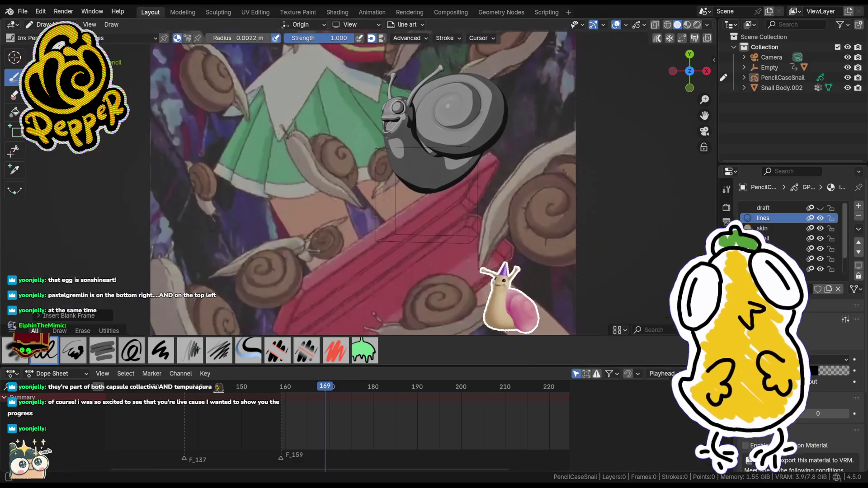
key(Tab)
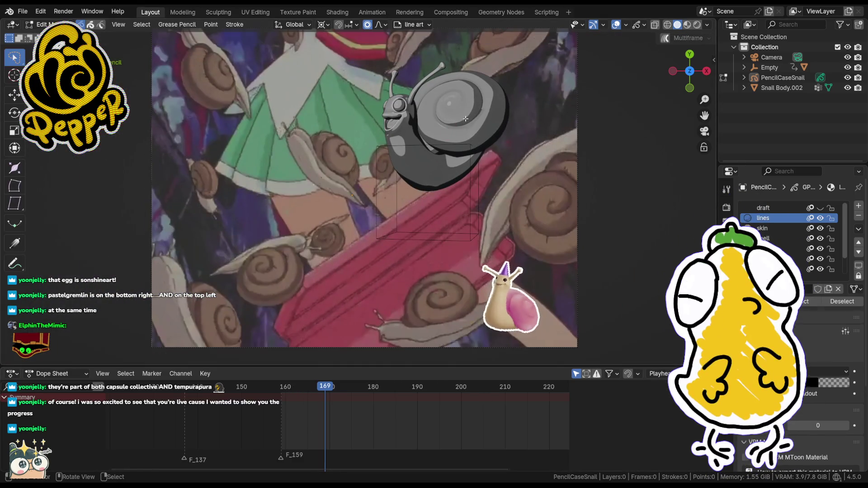
- Hide the Empty and Snail Body.001 in the Outliner and jump to an earlier frame
click(848, 88)
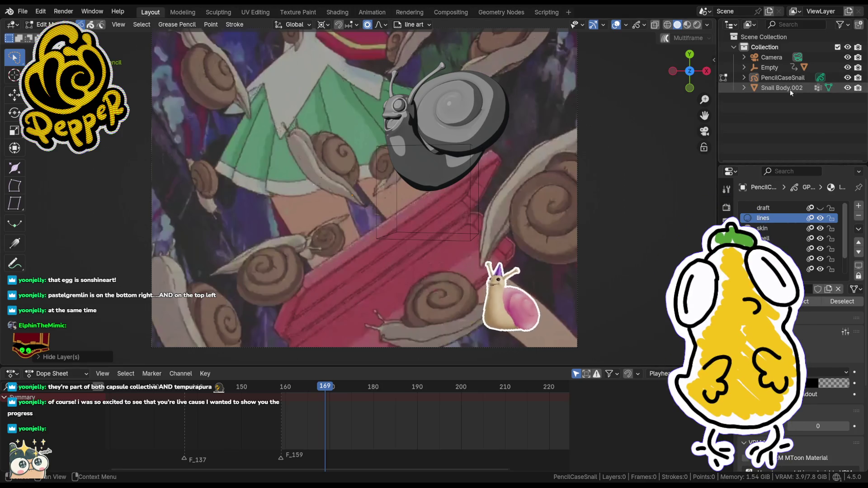
click(745, 89)
click(848, 68)
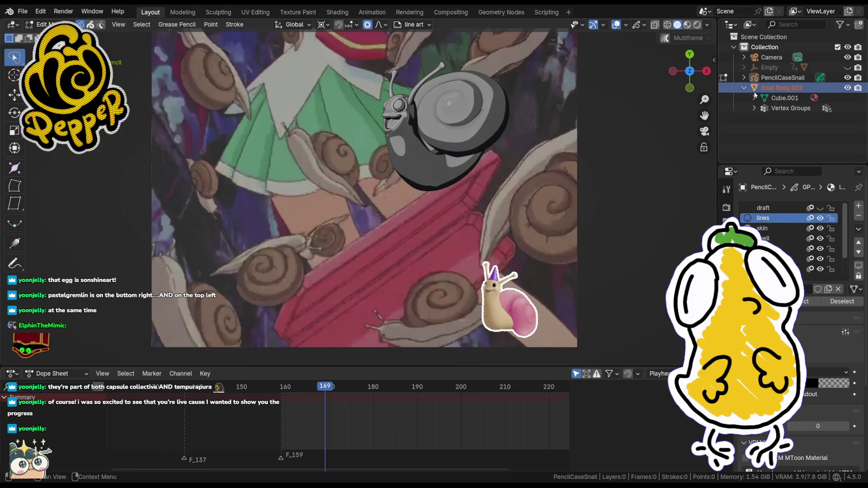
click(743, 68)
click(848, 88)
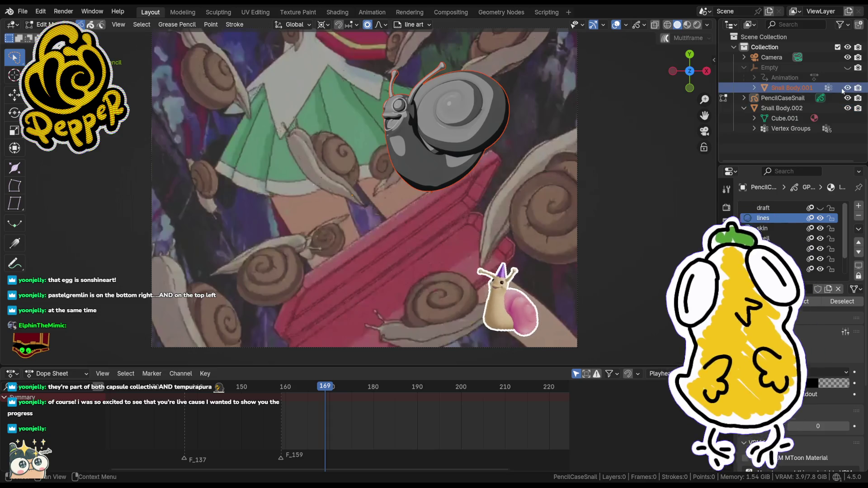
scroll(315, 251, down, 1)
scroll(315, 251, down, 2)
click(172, 391)
- Scrub back to the grey snail frame and play the animation to preview it
drag(171, 391, 556, 396)
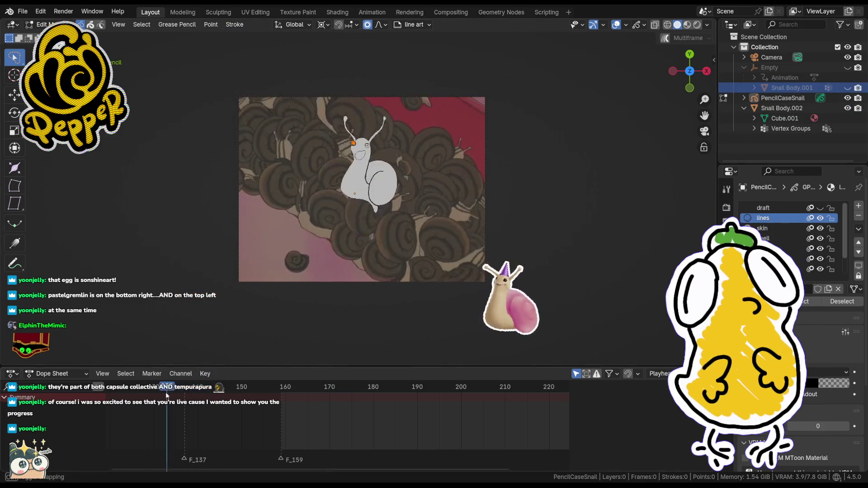
drag(467, 398, 558, 403)
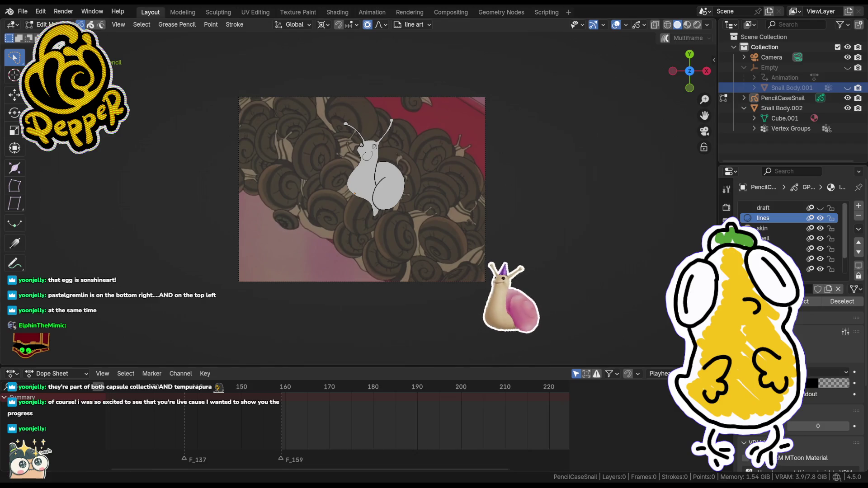
scroll(553, 199, up, 1)
scroll(553, 198, up, 1)
scroll(553, 198, up, 2)
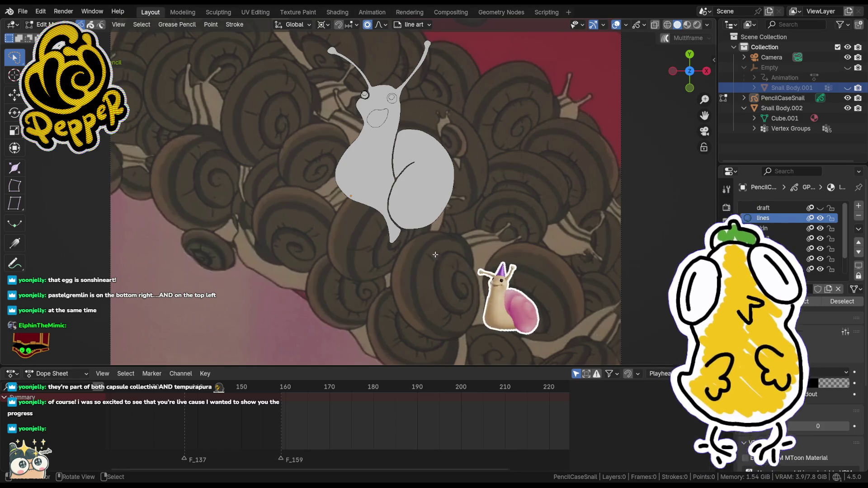
scroll(407, 203, down, 2)
scroll(407, 204, up, 1)
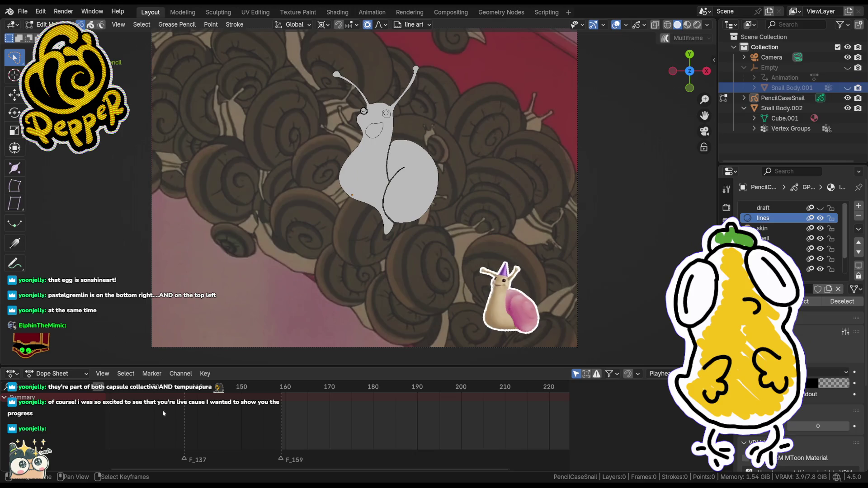
key(space)
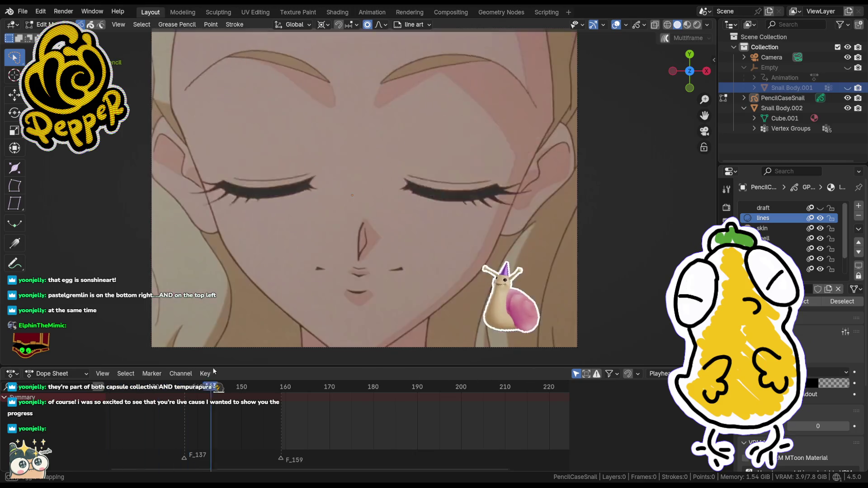
key(space)
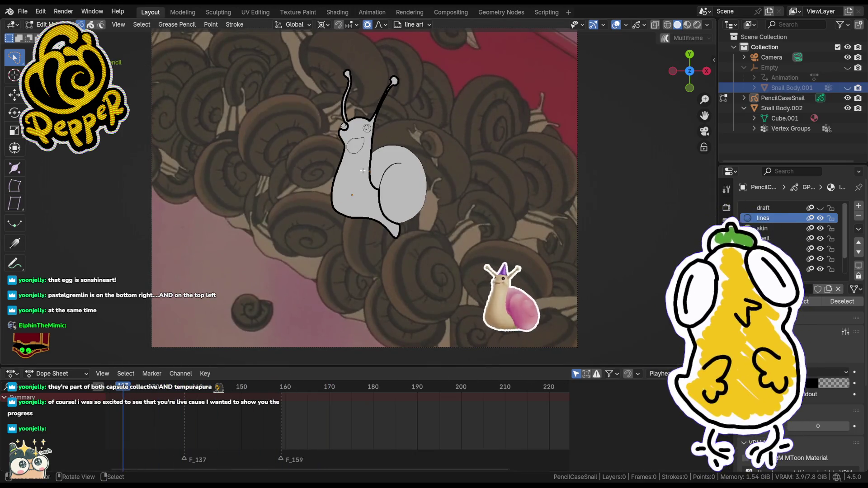
- Show the snail drawing in full colour and return to object mode
key(z)
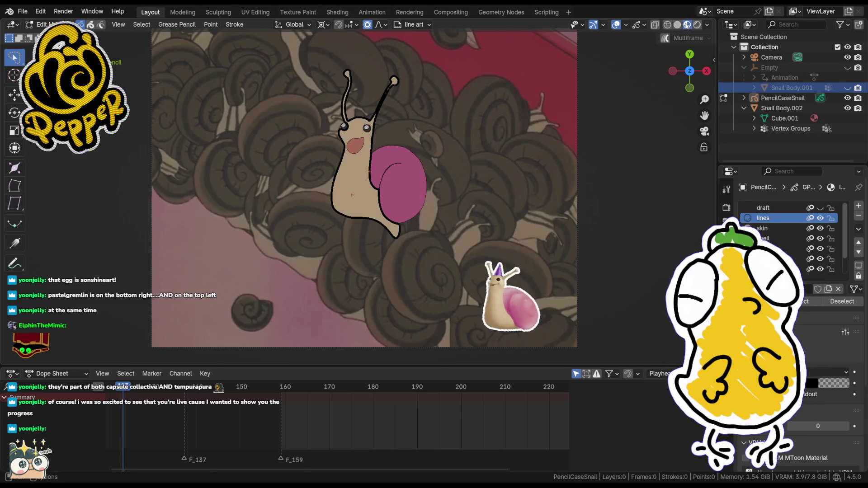
key(Tab)
key(ctrl+Tab)
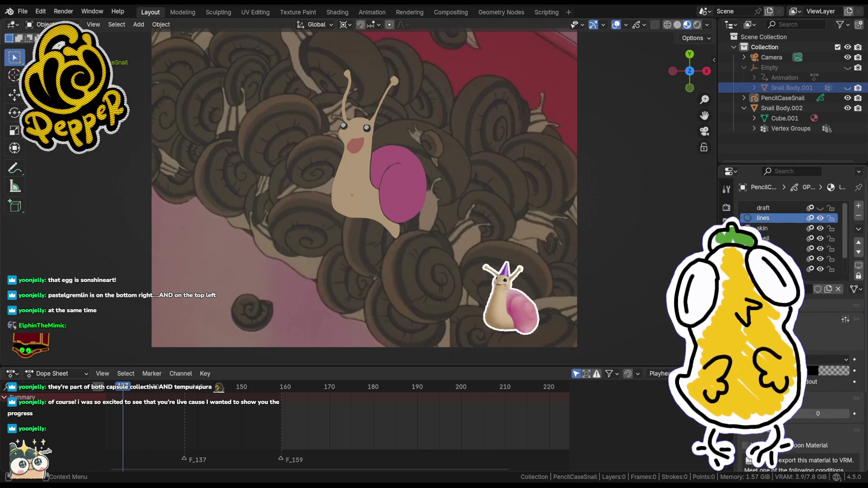
- Show the drawing's layer settings, toggle a layer's visibility and play the animation
click(832, 188)
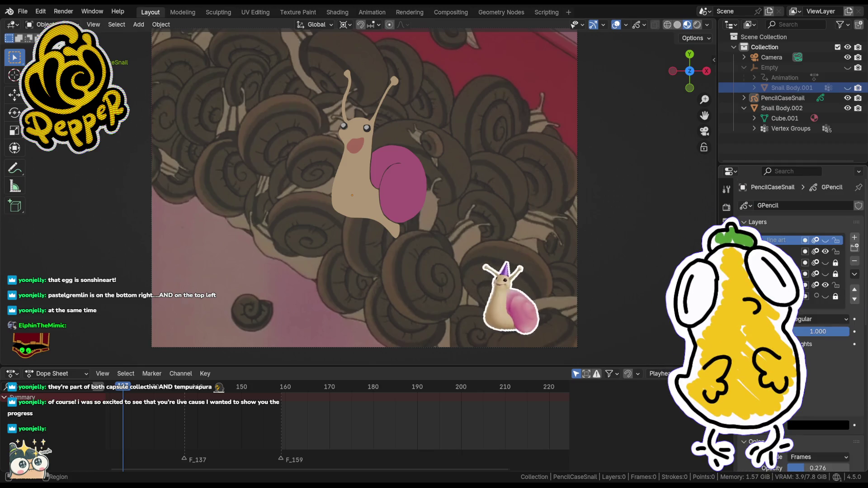
click(817, 241)
scroll(412, 188, down, 3)
scroll(411, 188, up, 2)
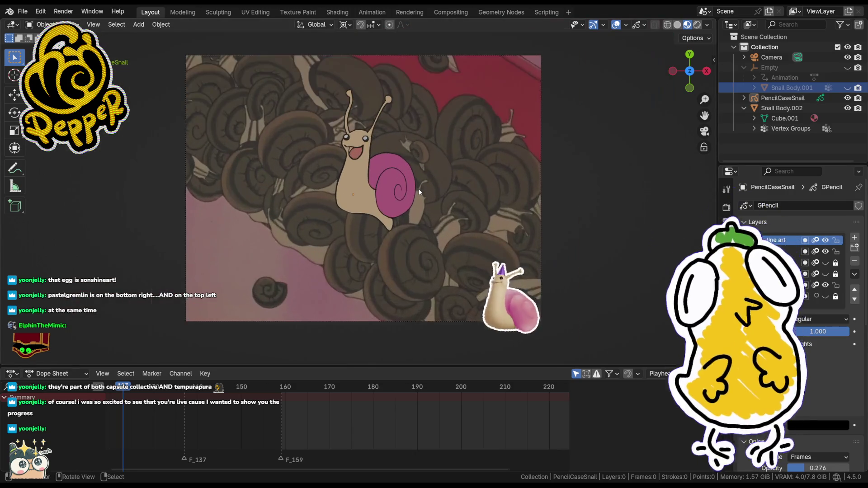
key(space)
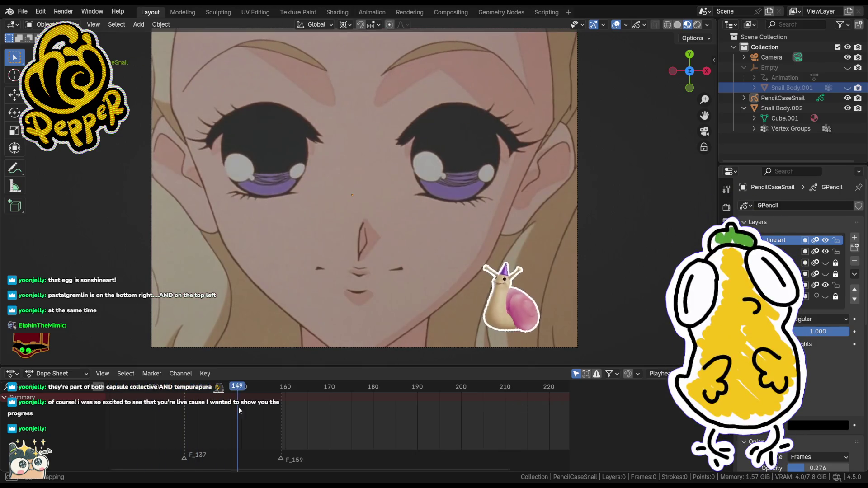
- Scrub the dope sheet back and forth between frames 137 and 195, landing near frame 165
click(313, 419)
drag(312, 419, 557, 446)
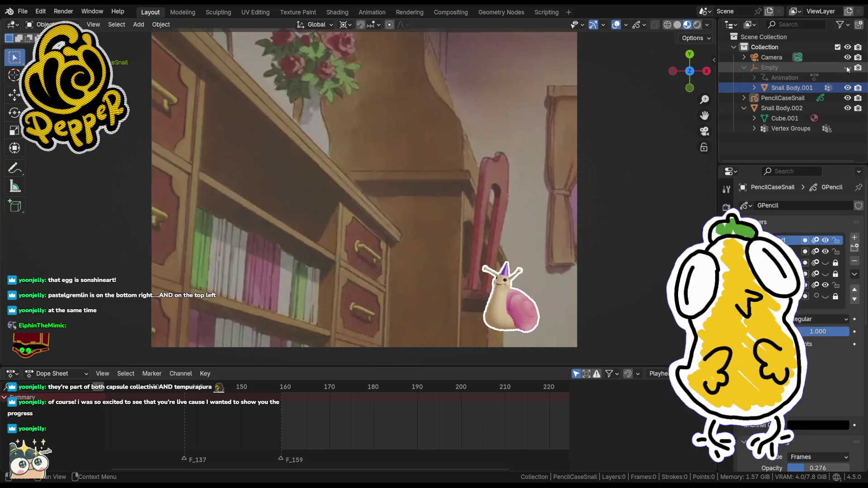
click(282, 393)
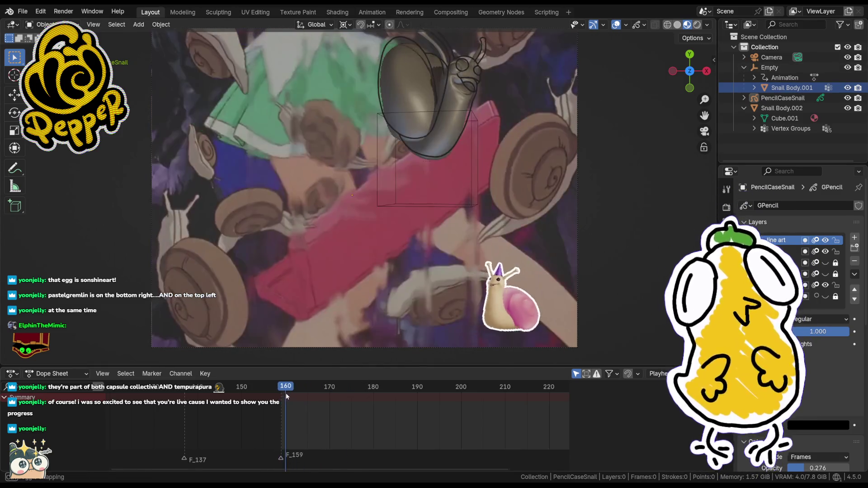
drag(282, 393, 322, 389)
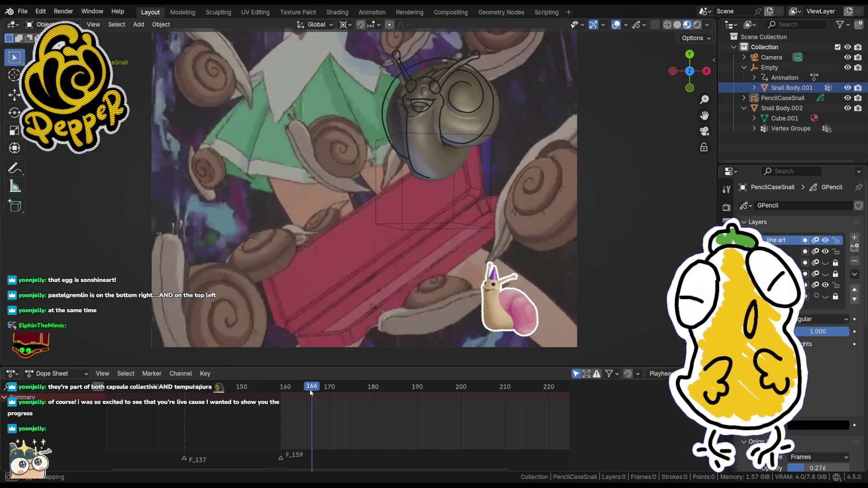
mouse_move(322, 390)
mouse_down()
mouse_move(338, 389)
mouse_move(134, 390)
mouse_move(176, 384)
mouse_up()
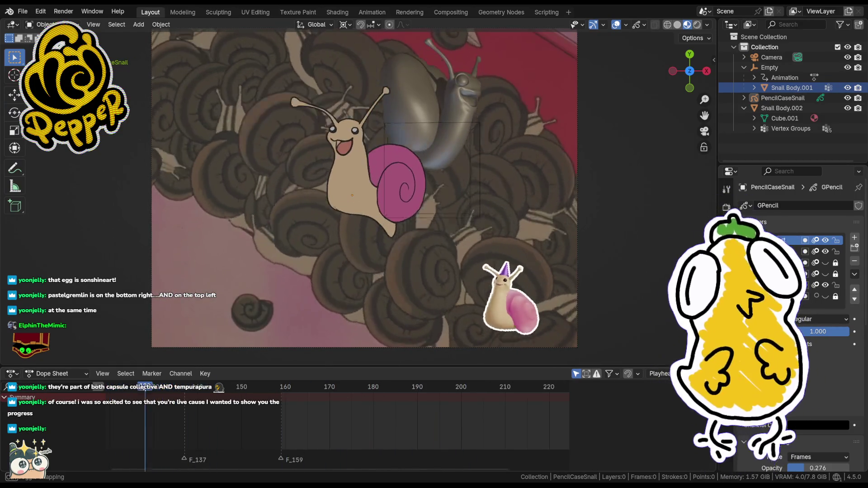
drag(176, 385, 339, 387)
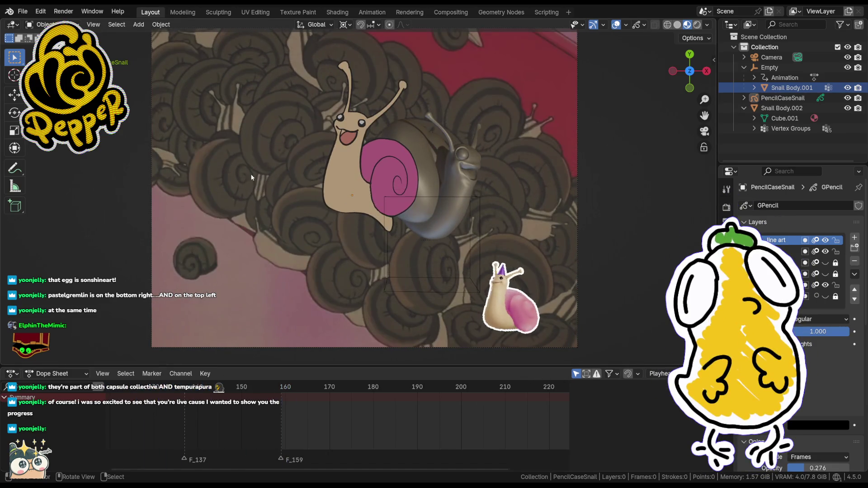
scroll(258, 169, up, 2)
scroll(398, 225, down, 1)
scroll(398, 225, down, 1)
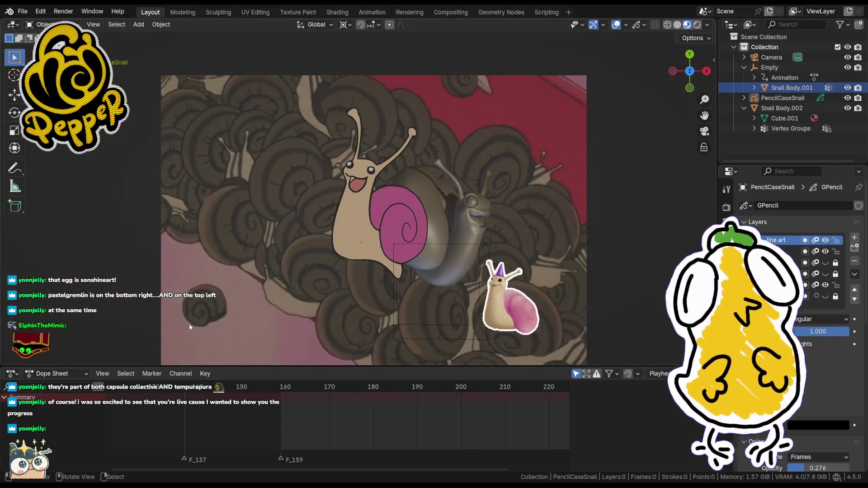
click(247, 395)
mouse_move(247, 395)
mouse_down()
mouse_move(441, 406)
mouse_move(287, 397)
mouse_move(338, 403)
mouse_move(287, 406)
mouse_move(334, 409)
mouse_move(393, 409)
mouse_move(298, 407)
mouse_move(334, 401)
mouse_move(285, 397)
mouse_move(442, 406)
mouse_move(309, 398)
mouse_move(384, 393)
mouse_move(308, 388)
mouse_up()
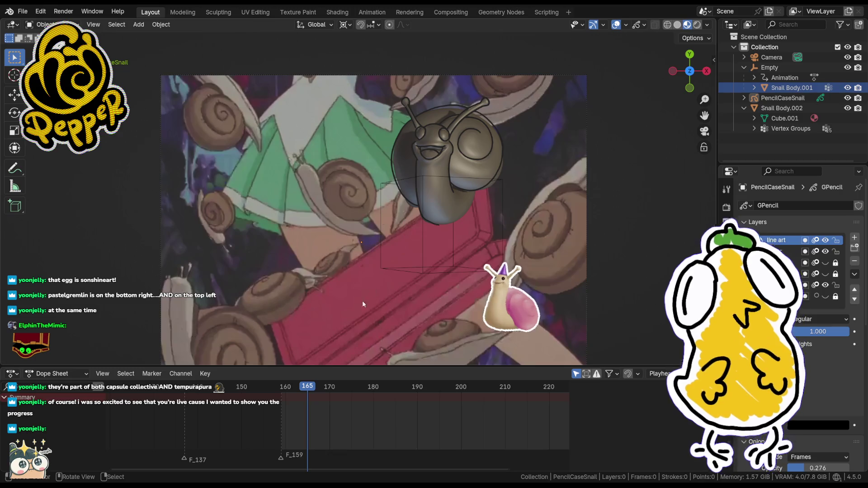
- Select PencilCaseSnail in the Outliner and scrub to frame 169, comparing with frames 168 and 170
click(787, 108)
click(783, 97)
key(Right)
drag(312, 392, 327, 388)
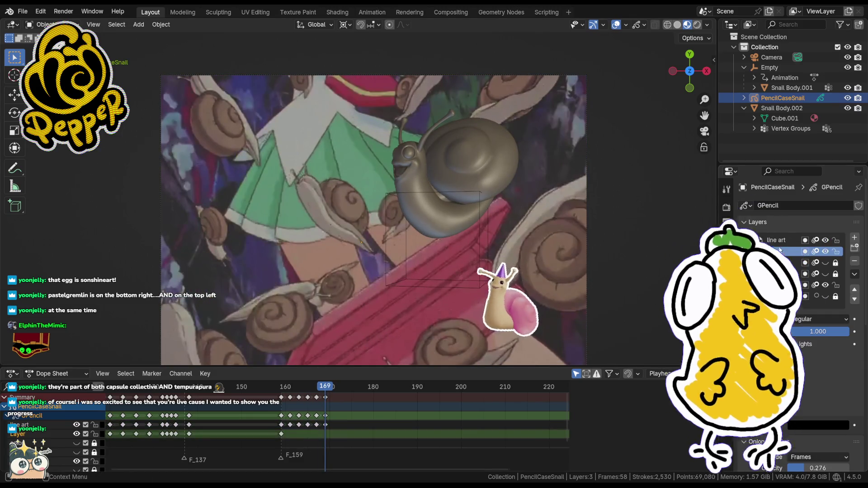
drag(325, 391, 325, 392)
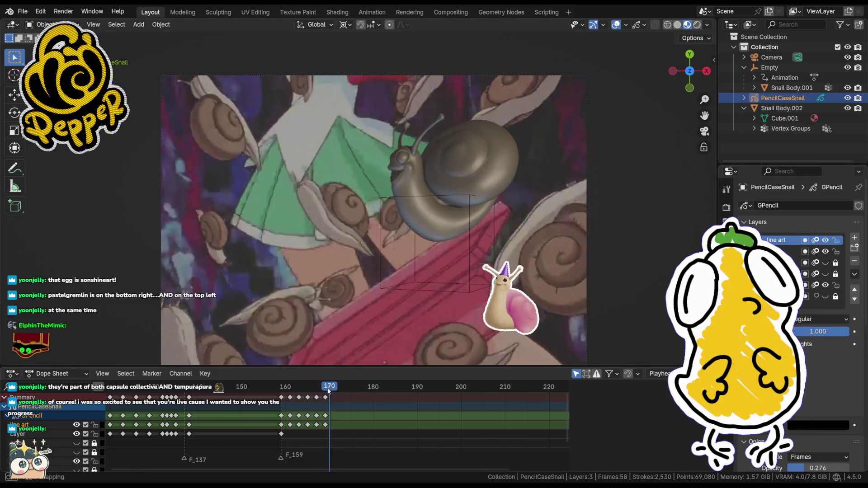
drag(325, 391, 326, 393)
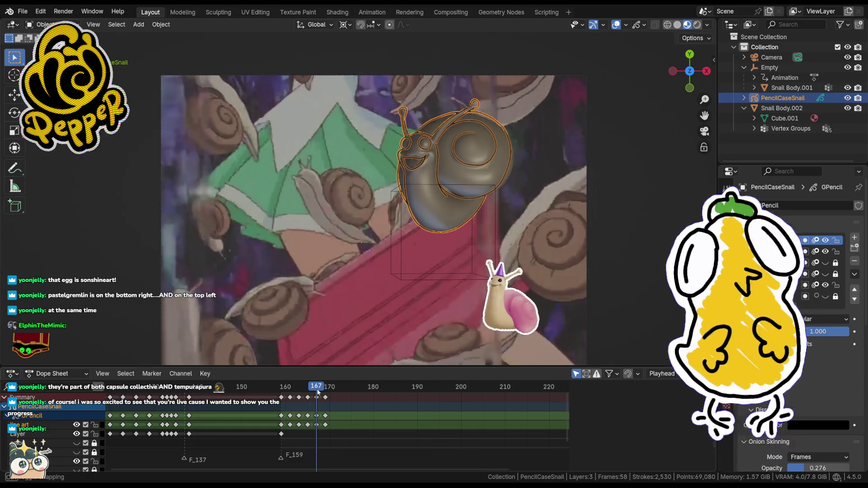
drag(326, 391, 326, 389)
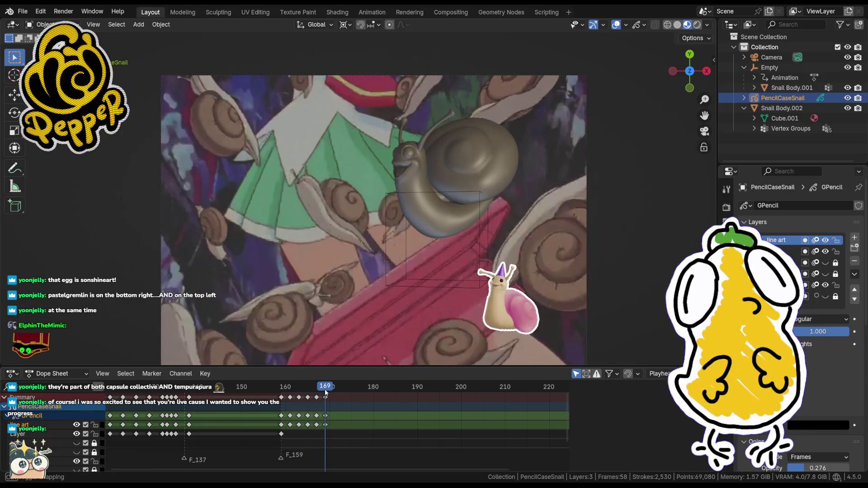
scroll(424, 190, up, 4)
- Zoom in on the 3D snail and bring up the mode pie menu
mouse_move(507, 202)
shift+middle_down()
mouse_move(422, 210)
mouse_move(446, 251)
shift+middle_up()
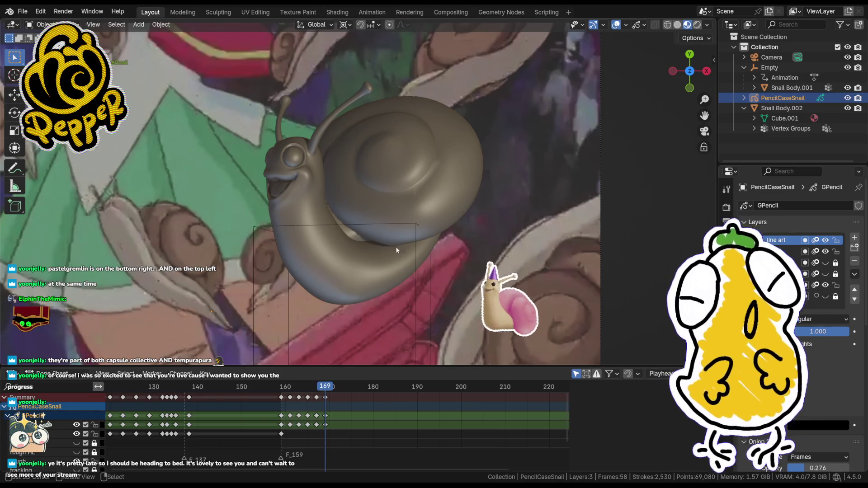
key(ctrl+Tab)
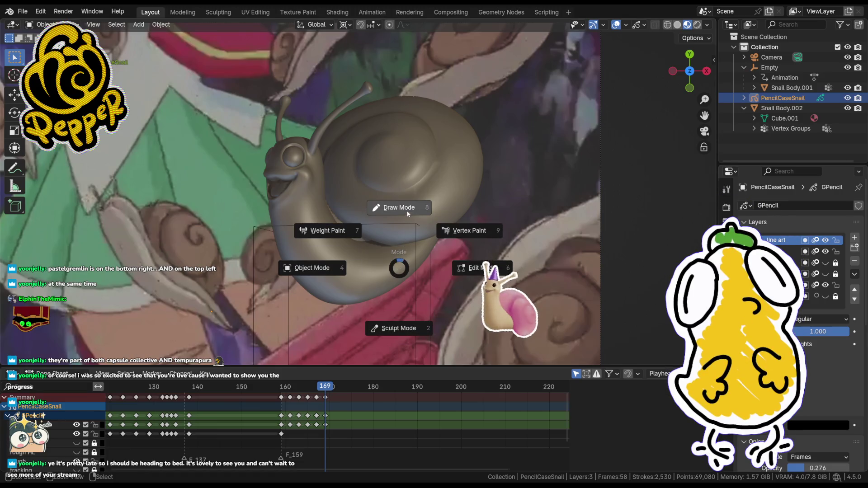
- Enter Draw Mode and ink the snail's lower body edge and eye outline at frame 169
click(398, 314)
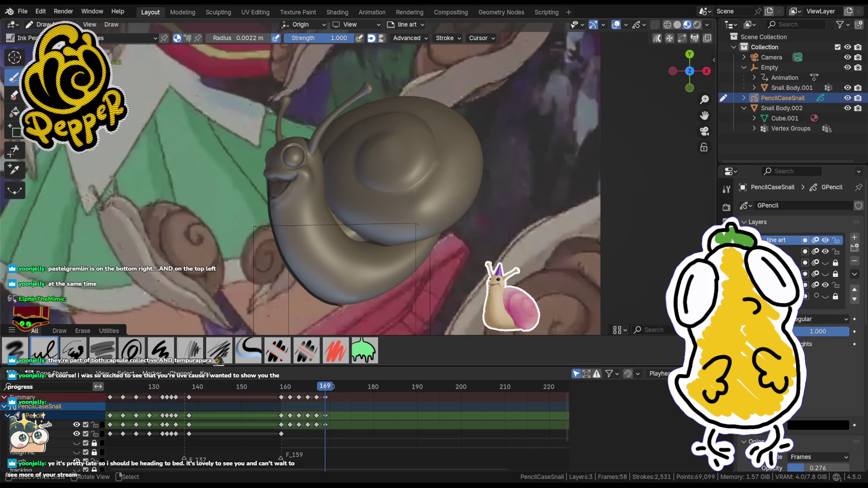
key(ctrl+z)
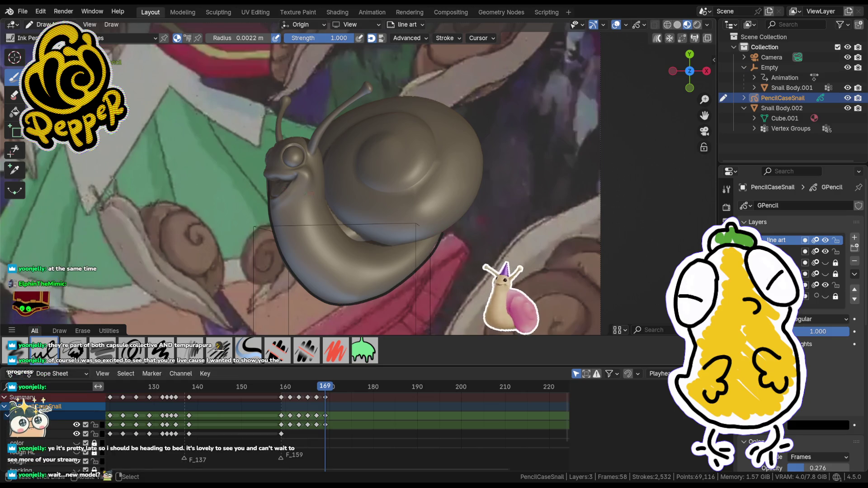
drag(407, 227, 417, 230)
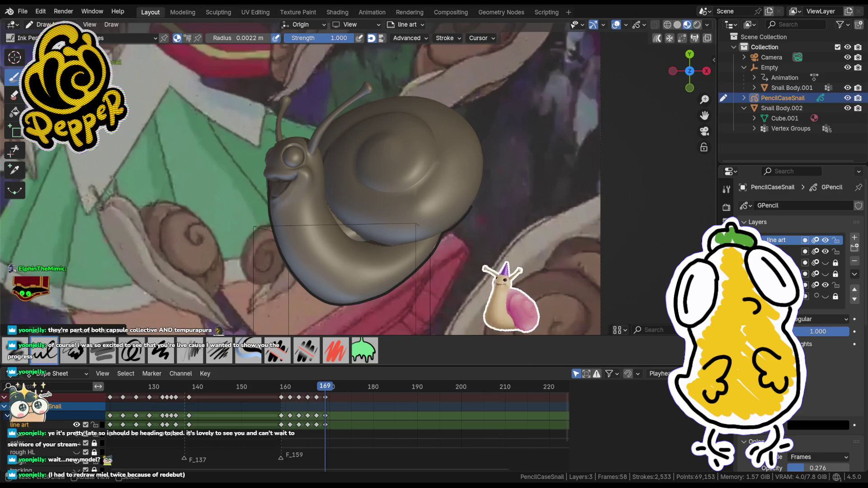
key(ctrl+z)
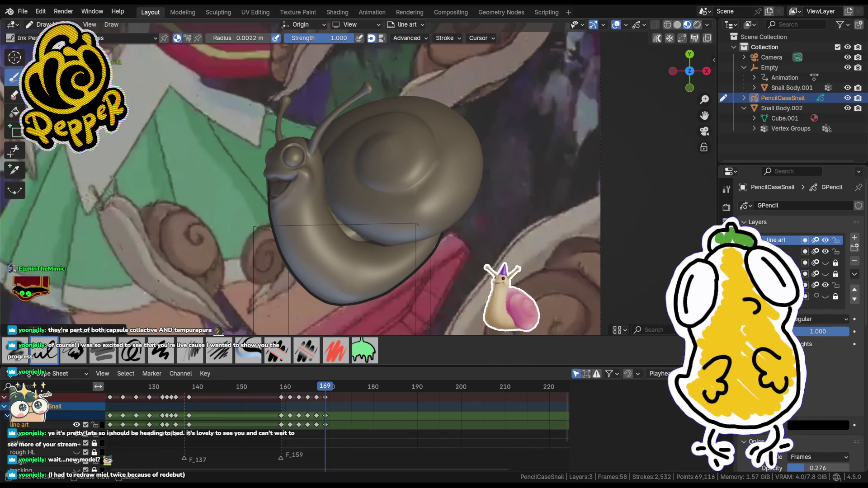
key(ctrl+shift+z)
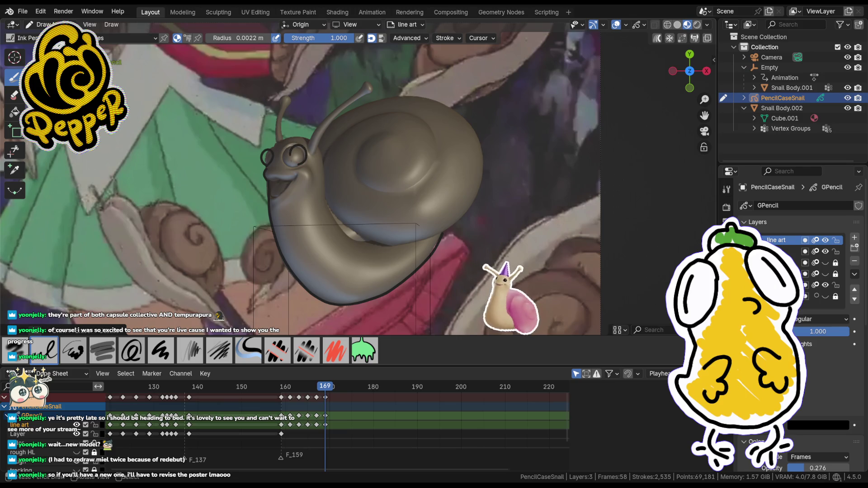
- Trace the snail's eye, undoing unsatisfying strokes until both eyes are ringed
drag(503, 272, 505, 270)
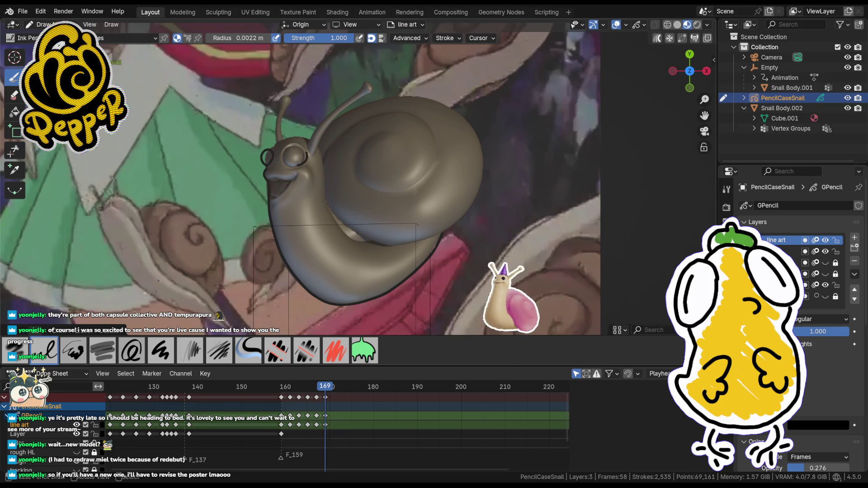
key(ctrl+z)
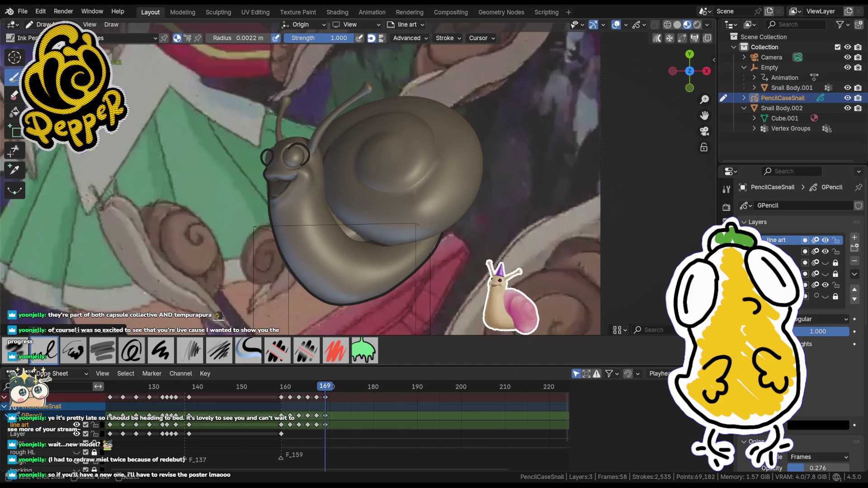
key(ctrl+z)
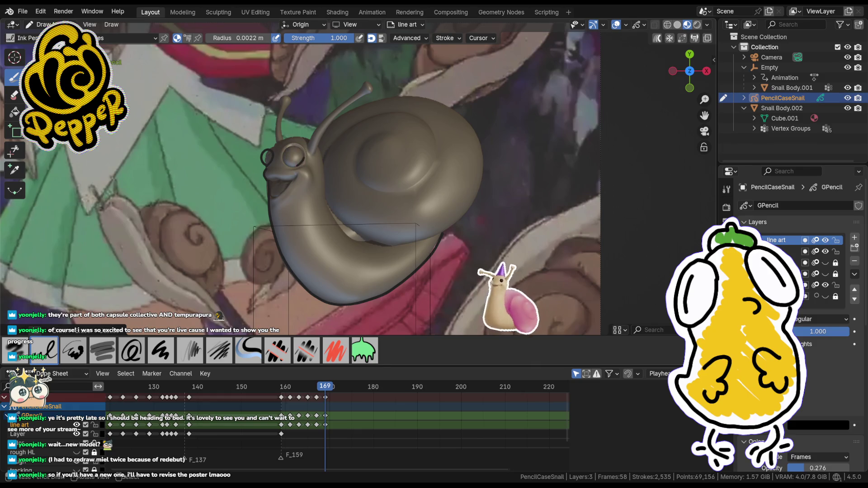
key(ctrl+z)
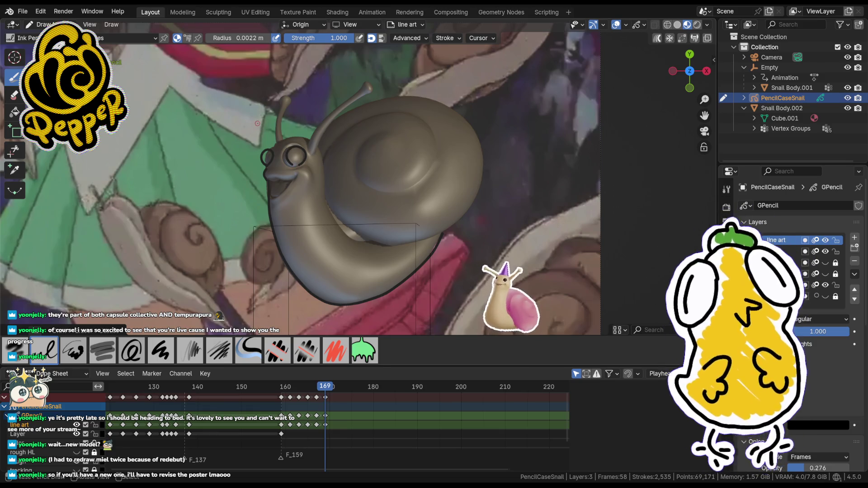
key(ctrl+z)
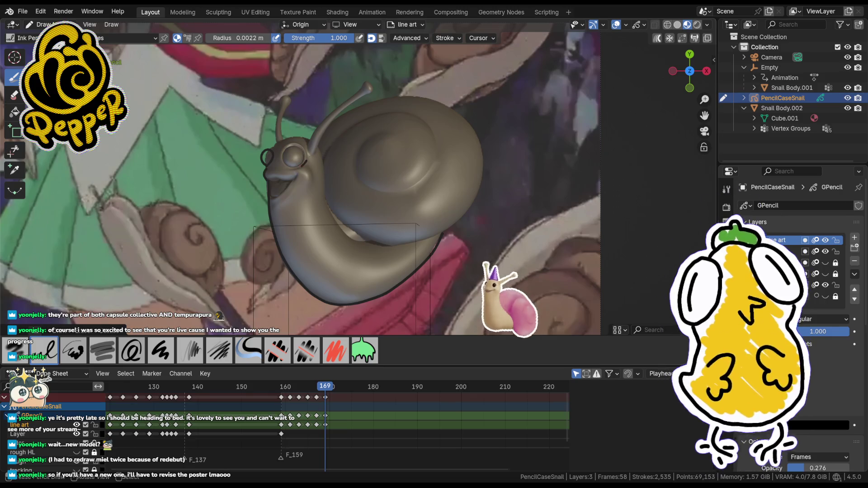
key(ctrl+z)
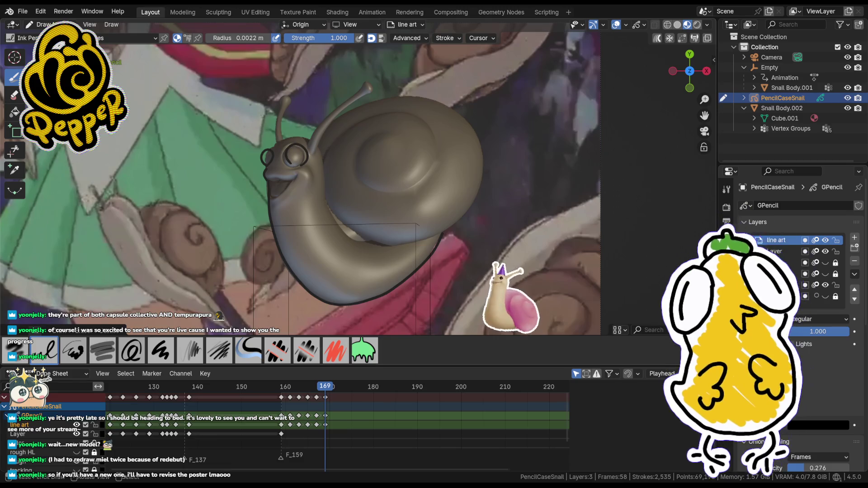
key(ctrl+z)
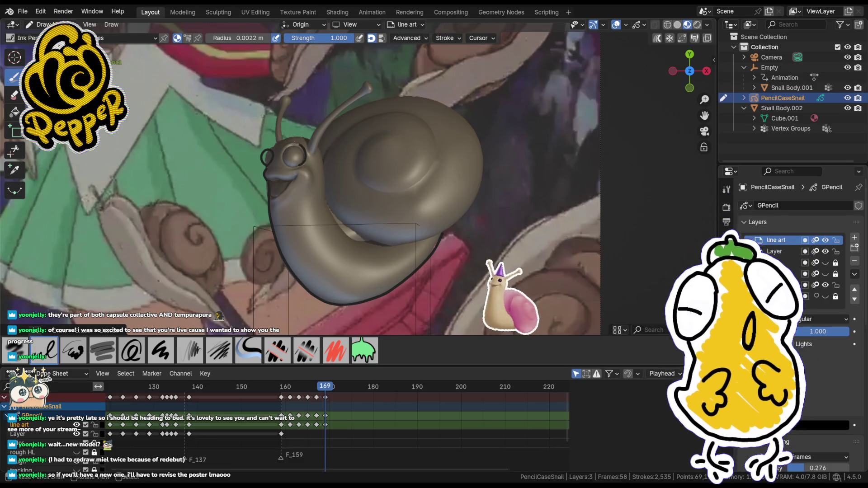
key(ctrl+z)
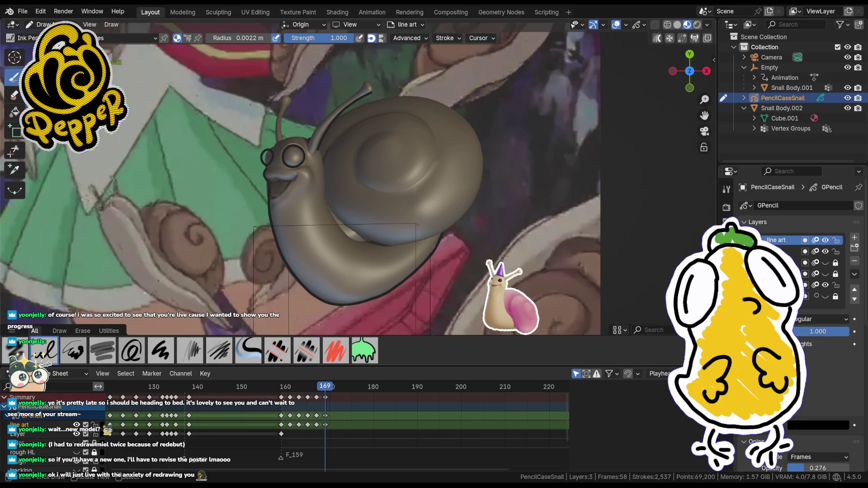
- Ink the antenna tips and mouth line, undoing and redoing strokes until they sit right
key(ctrl+z)
key(ctrl+shift+z)
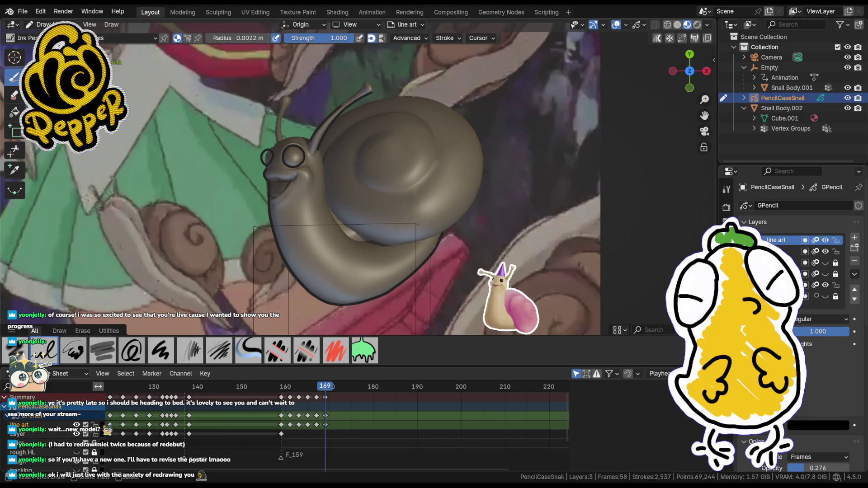
key(ctrl+z)
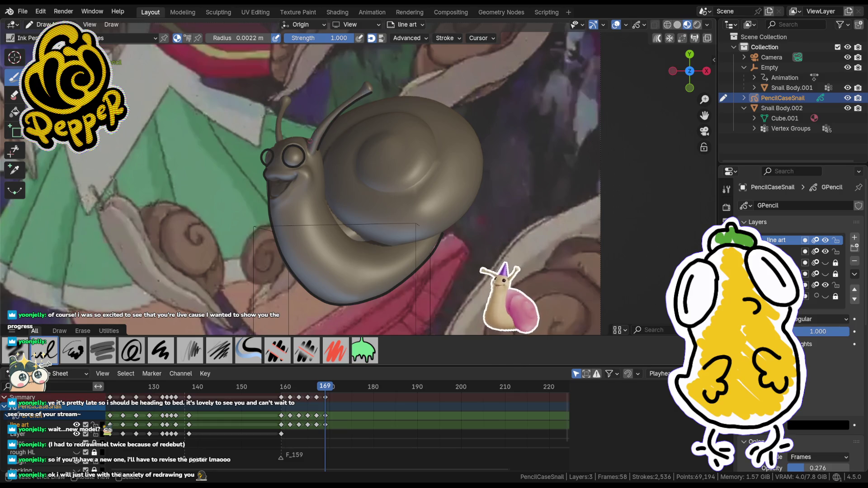
key(ctrl+z)
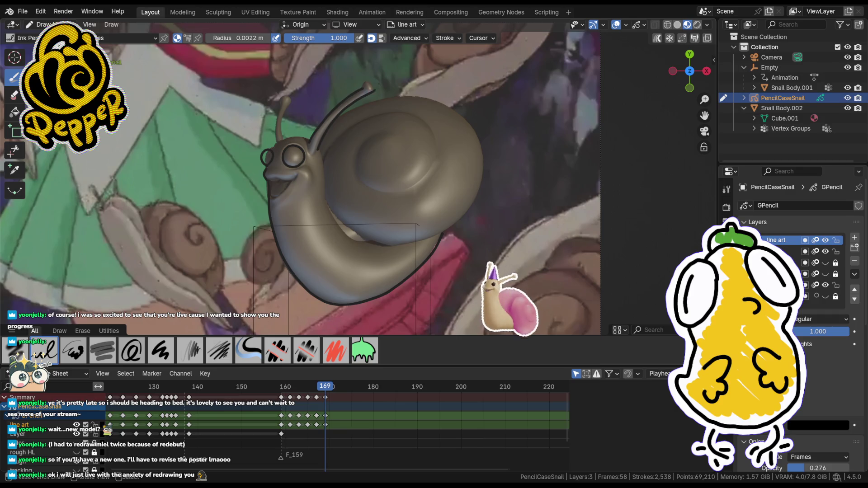
key(ctrl+z)
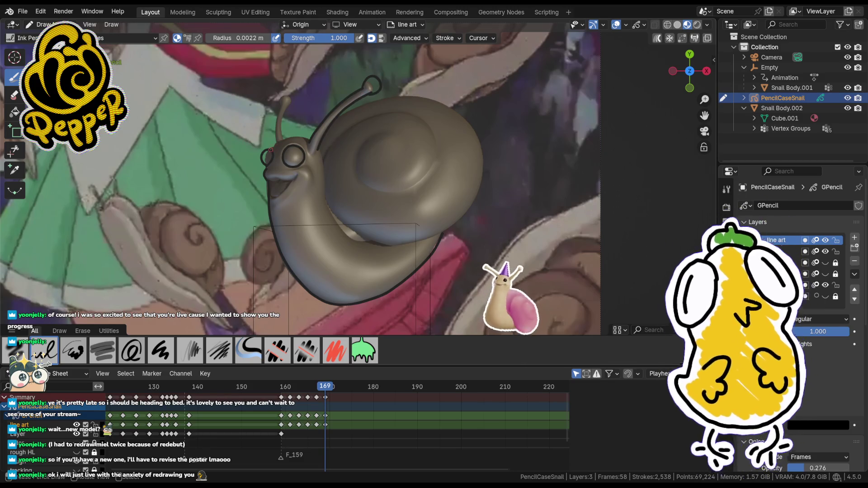
key(ctrl+shift+z)
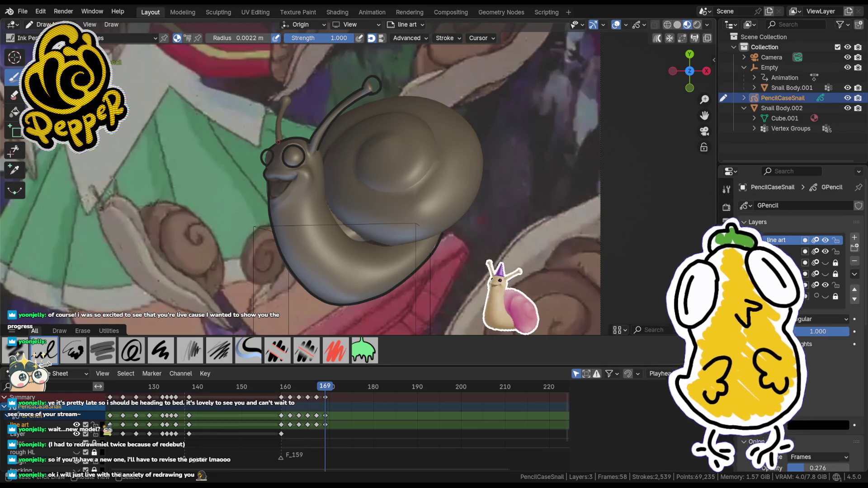
key(ctrl+shift+z)
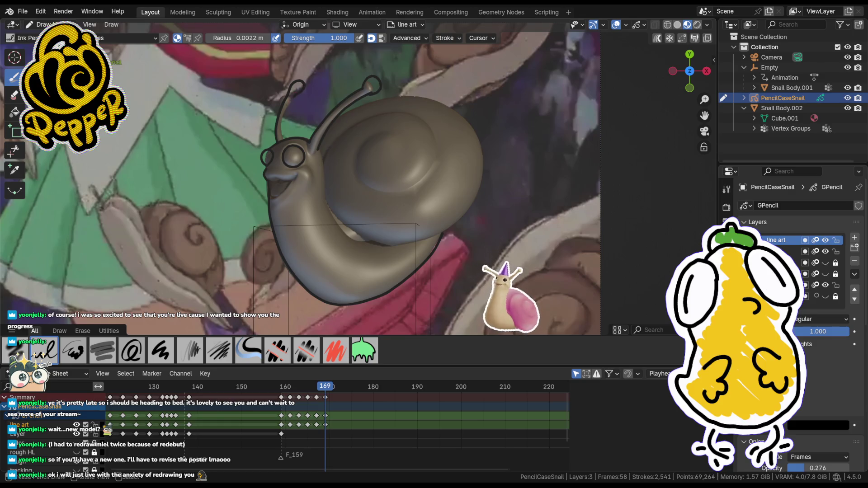
key(ctrl+z)
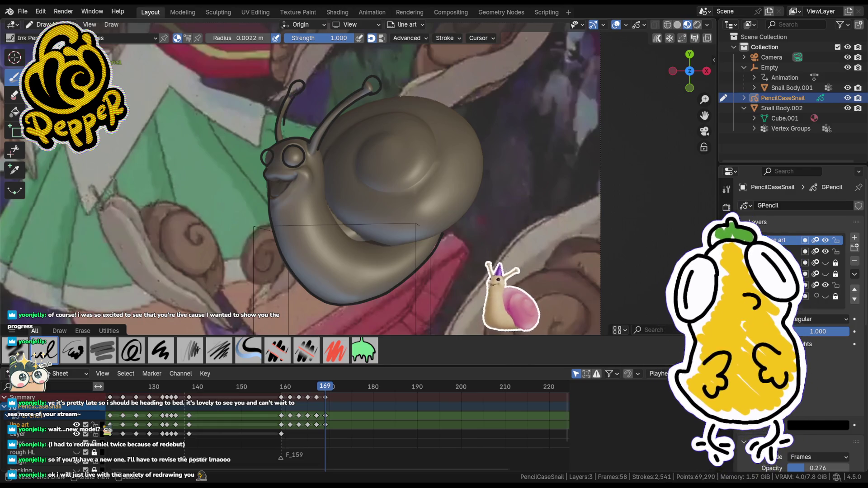
key(ctrl+z)
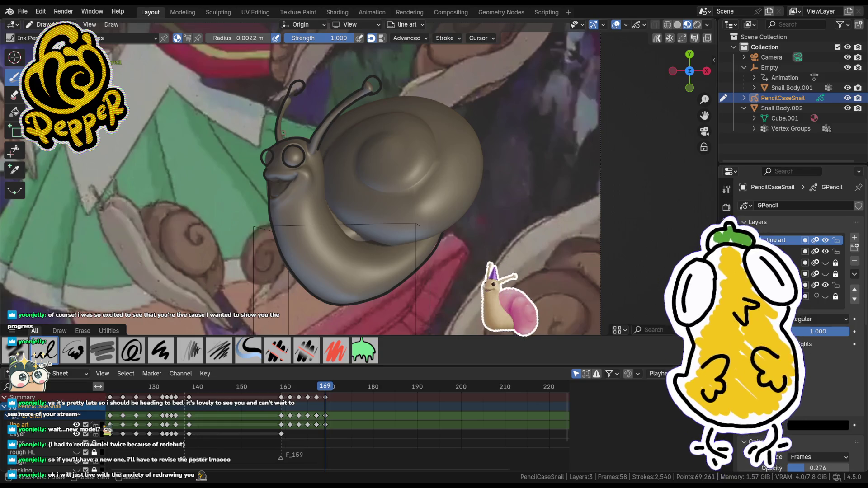
- Draw the ink line along the snail's neck, redrawing it several times
key(ctrl+shift+z)
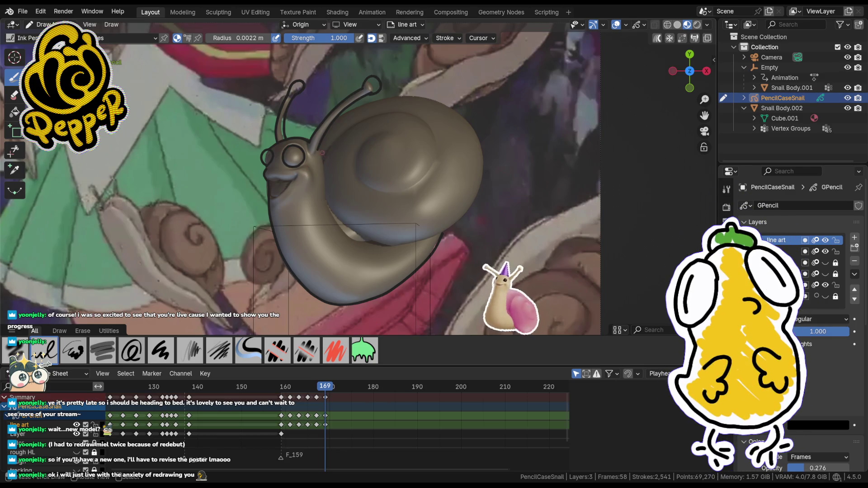
drag(325, 160, 326, 203)
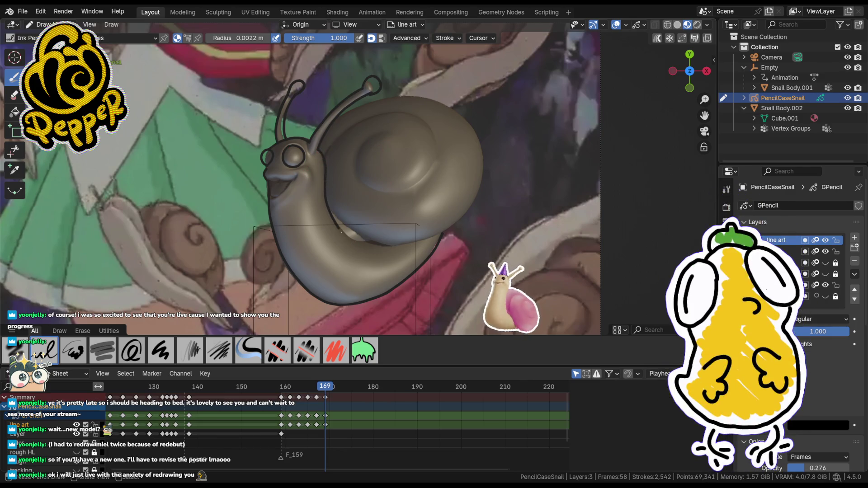
key(ctrl+z)
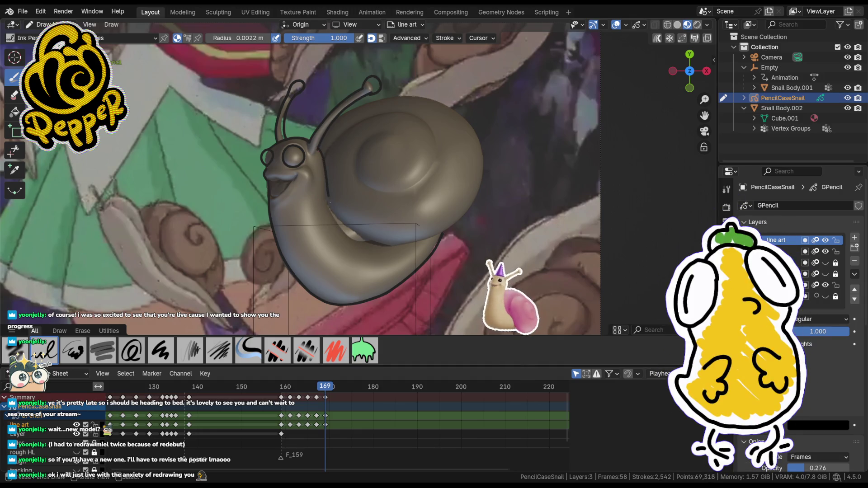
key(ctrl+z)
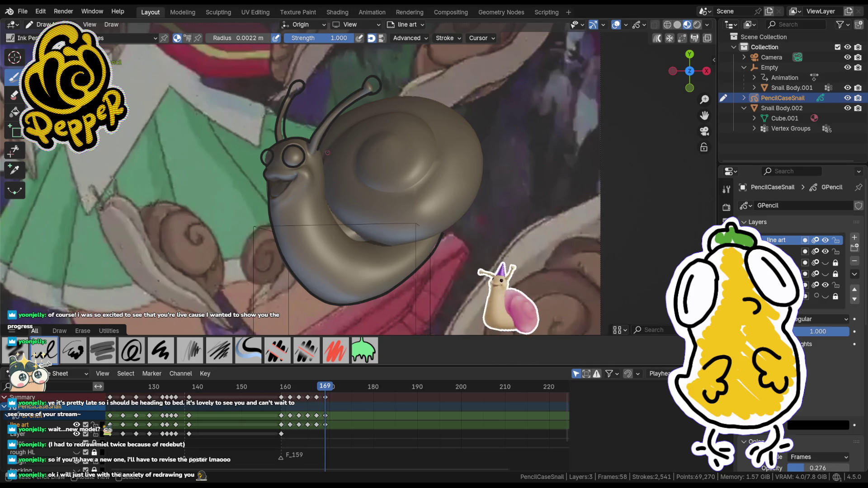
mouse_move(321, 150)
mouse_down()
mouse_move(337, 210)
mouse_move(360, 237)
mouse_up()
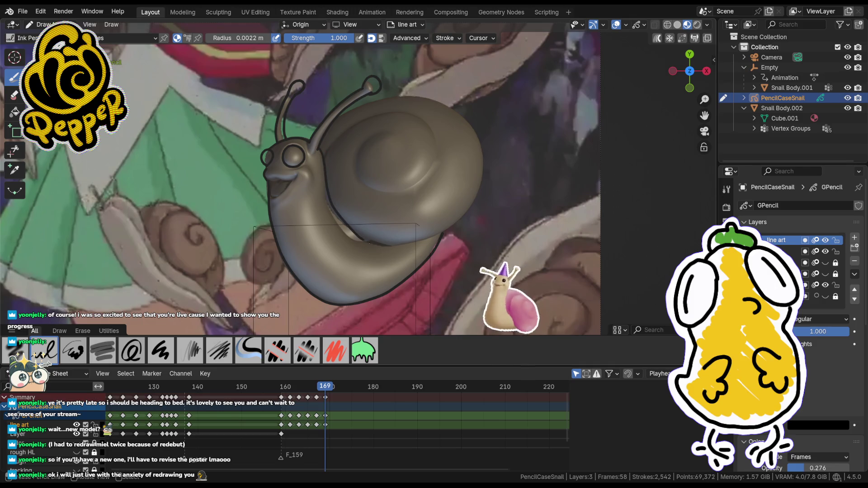
key(ctrl+z)
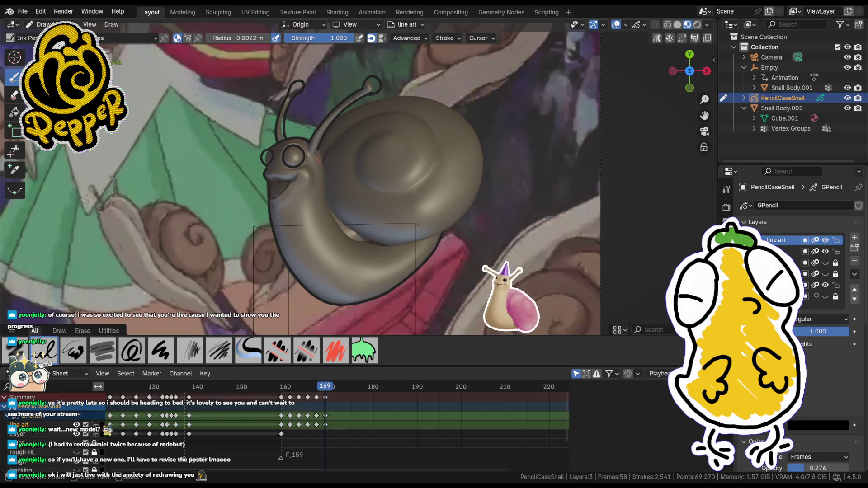
drag(320, 149, 356, 234)
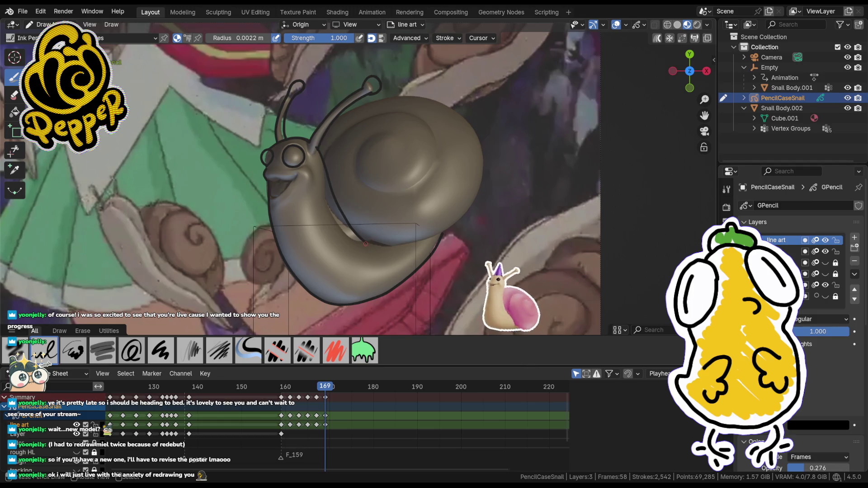
key(ctrl+z)
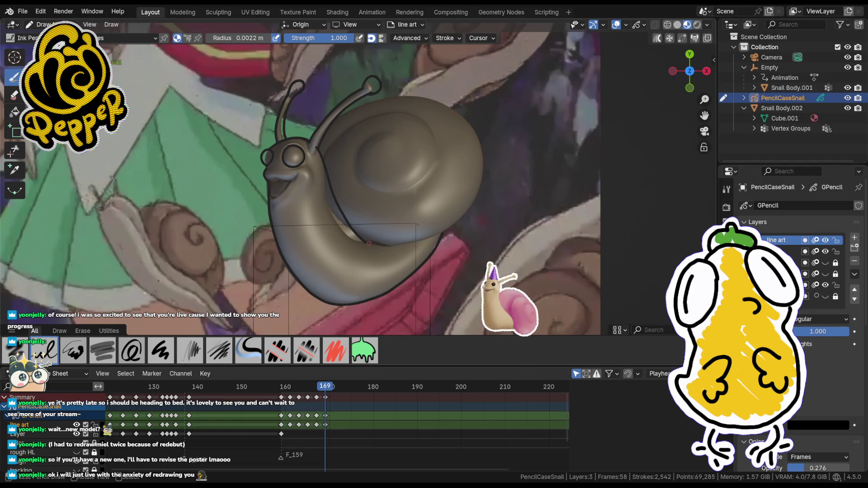
- Outline the shell's lower and upper edges, then discard those trial strokes
drag(390, 249, 465, 211)
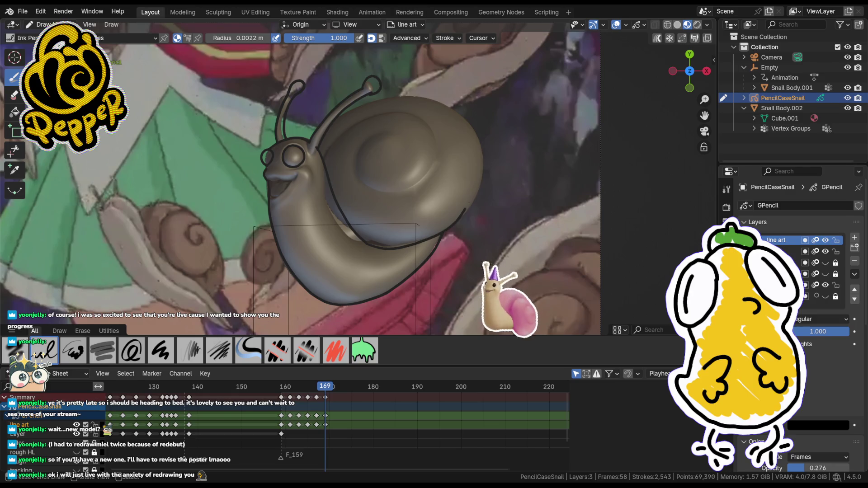
drag(480, 143, 383, 90)
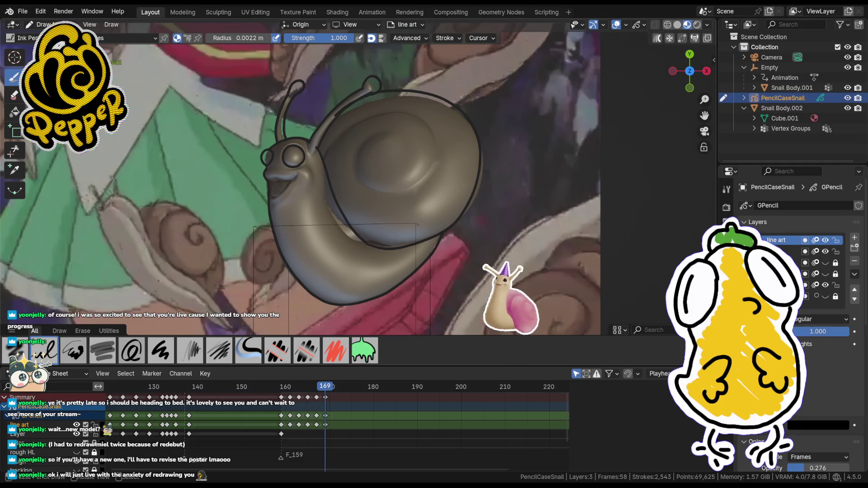
key(ctrl+z)
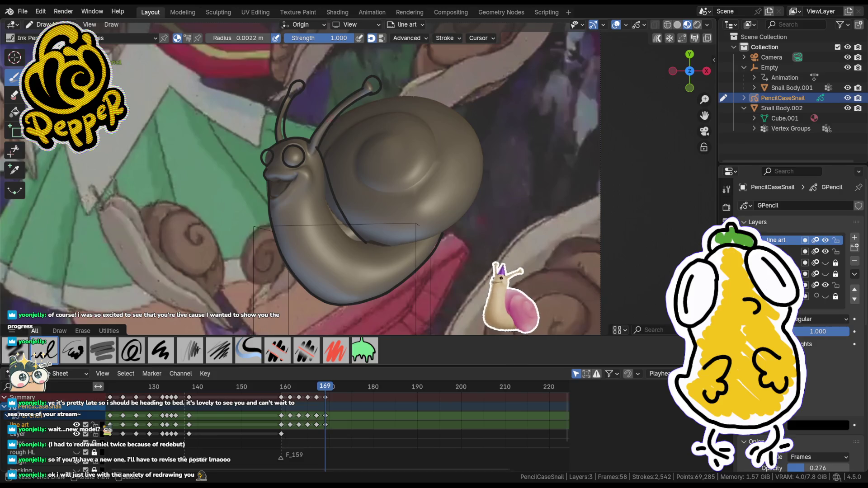
key(ctrl+z)
- Undo and redraw the neck line twice so it curves cleanly between neck and shell
key(ctrl+z)
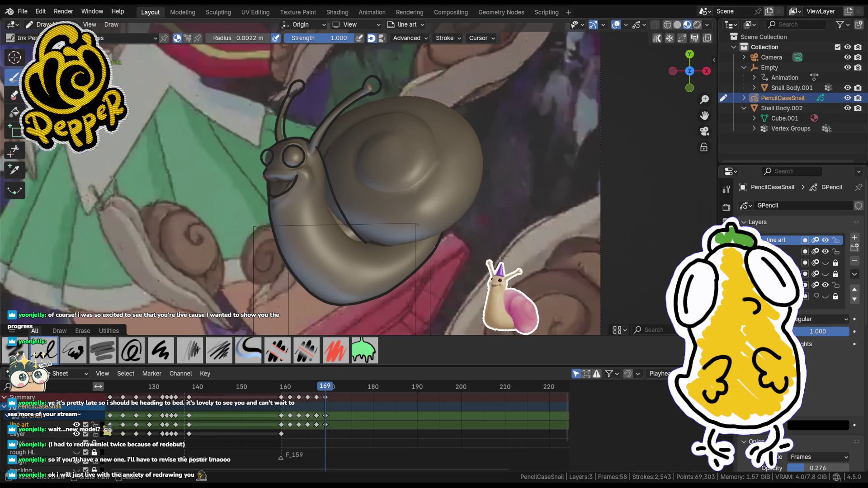
key(ctrl+z)
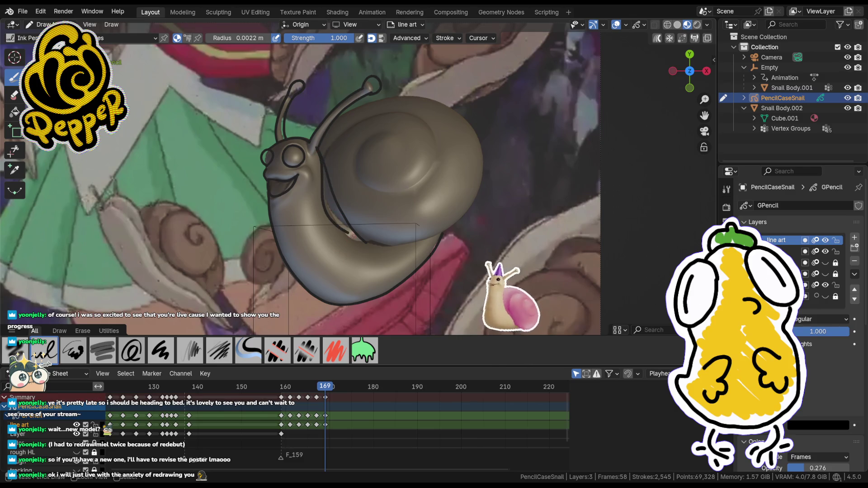
key(ctrl+z)
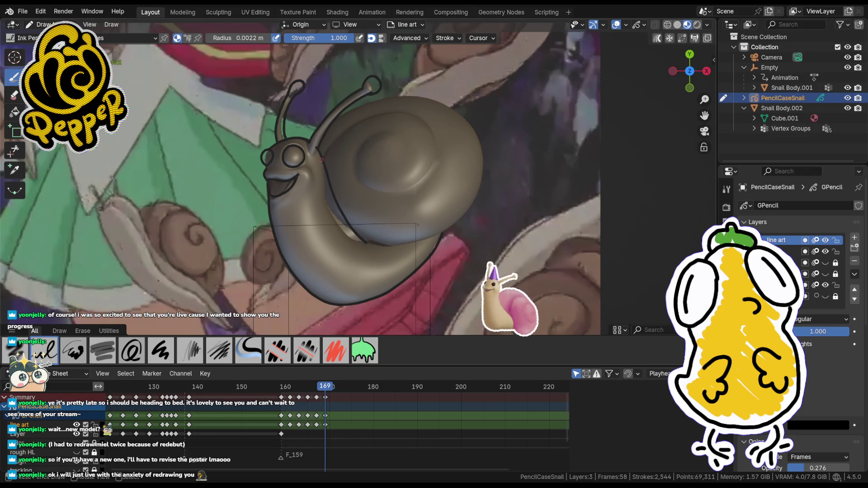
drag(323, 164, 334, 223)
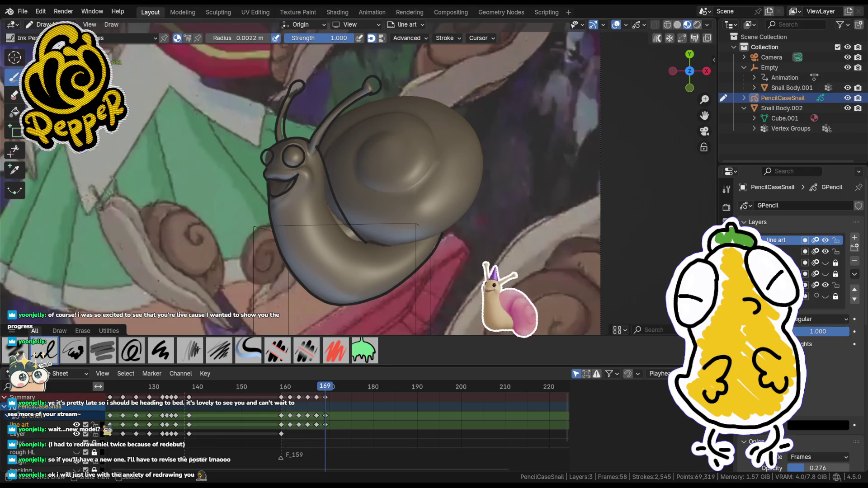
key(ctrl+z)
drag(325, 171, 367, 241)
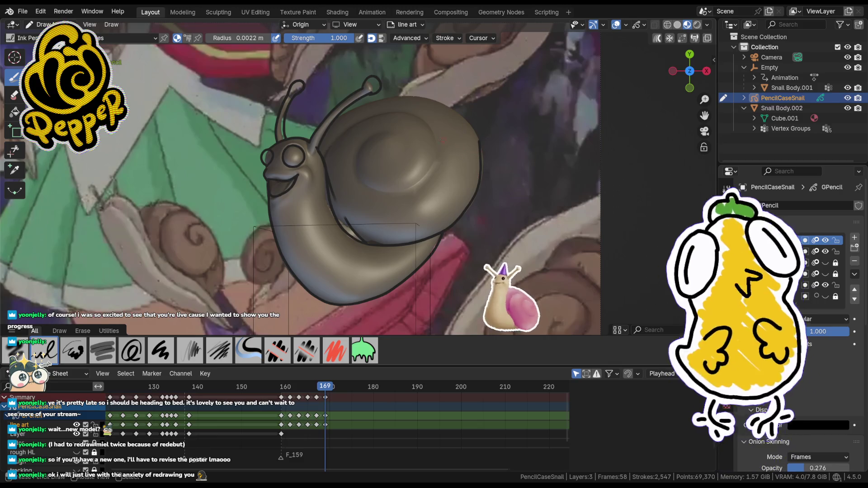
- Reshape the shell outline by moving its stroke points, then return to drawing
key(Tab)
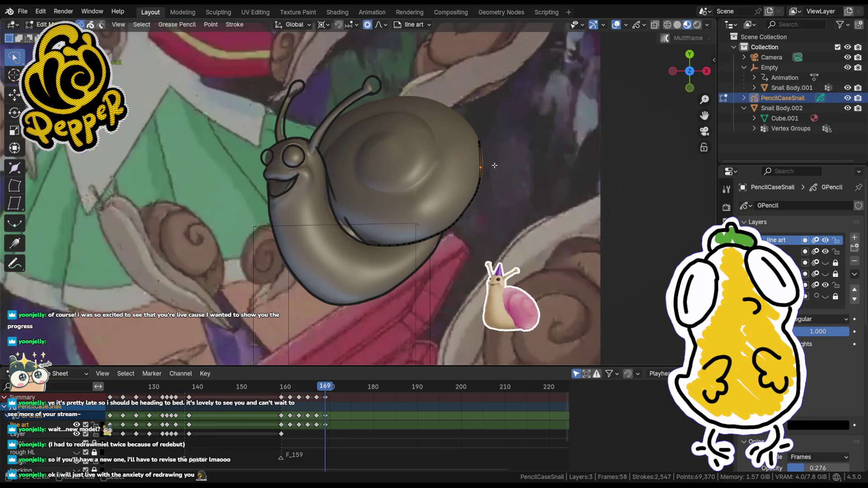
key(g)
click(501, 160)
key(Tab)
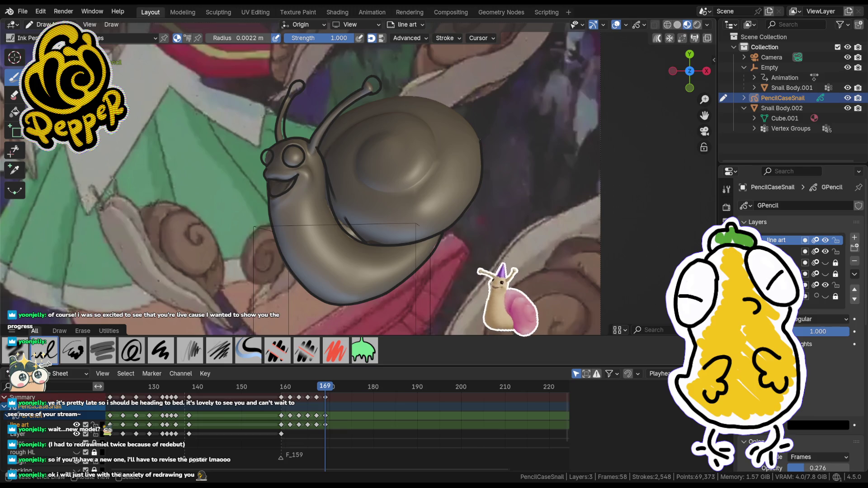
- Undo the stray strokes near the shell top and antenna and redraw the shell outline stroke
key(ctrl+z)
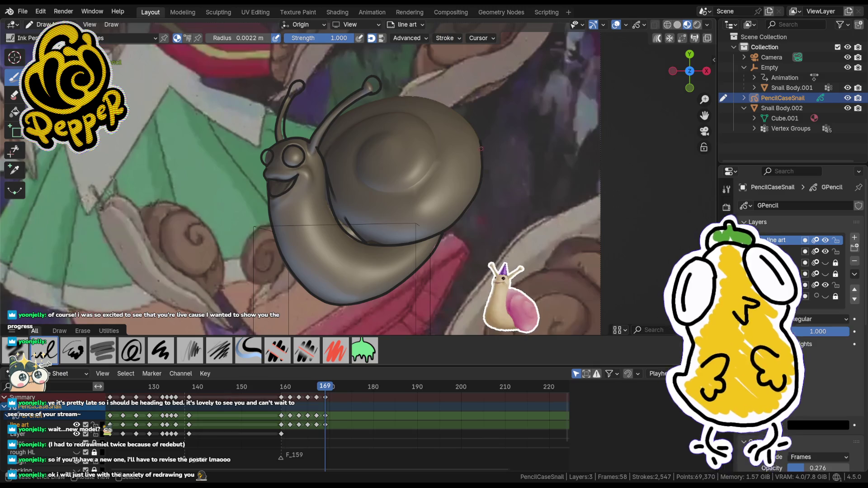
drag(478, 125, 479, 152)
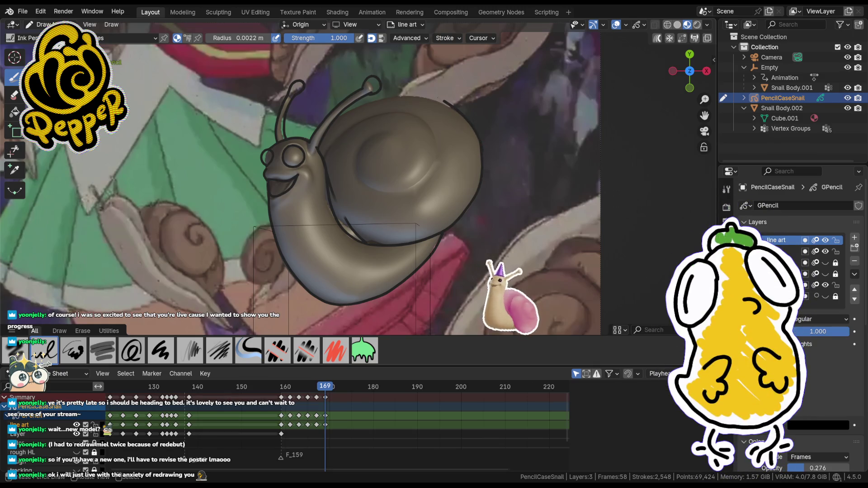
key(ctrl+z)
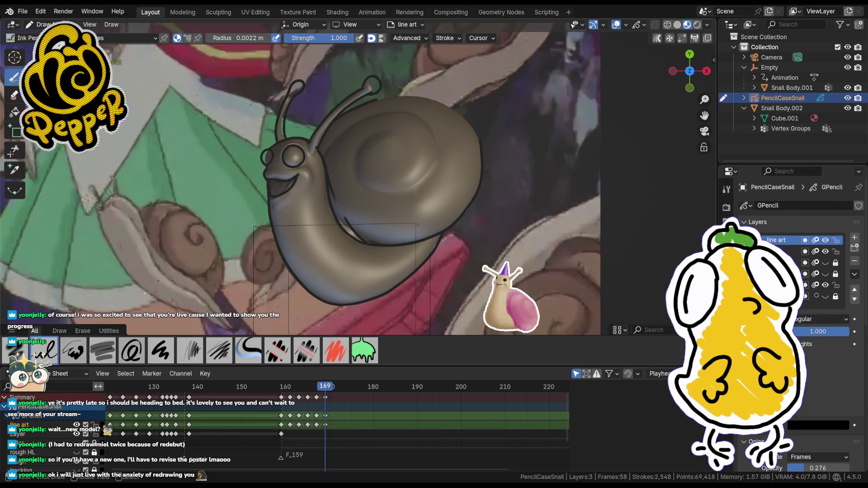
key(ctrl+z)
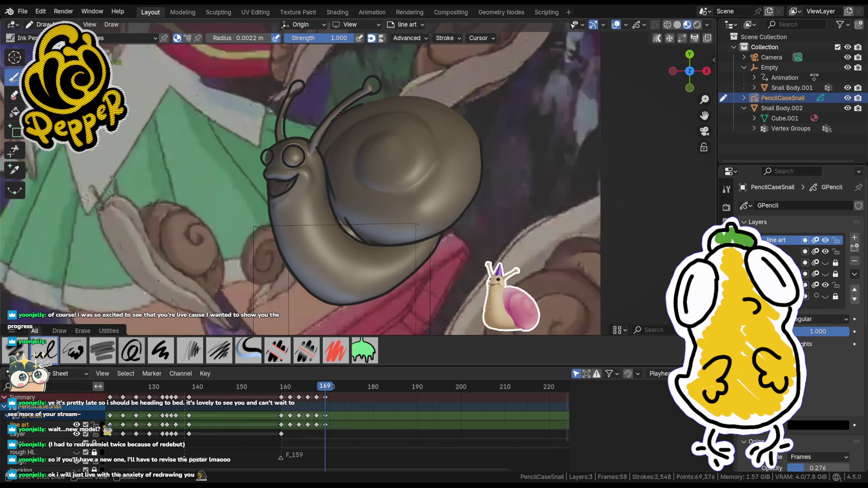
drag(478, 217, 484, 224)
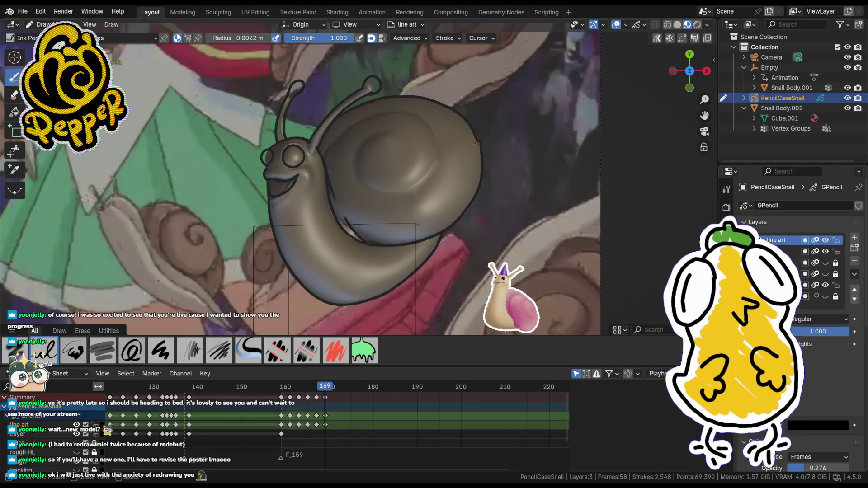
- Deselect the shell outline points and return to drawing strokes
key(Tab)
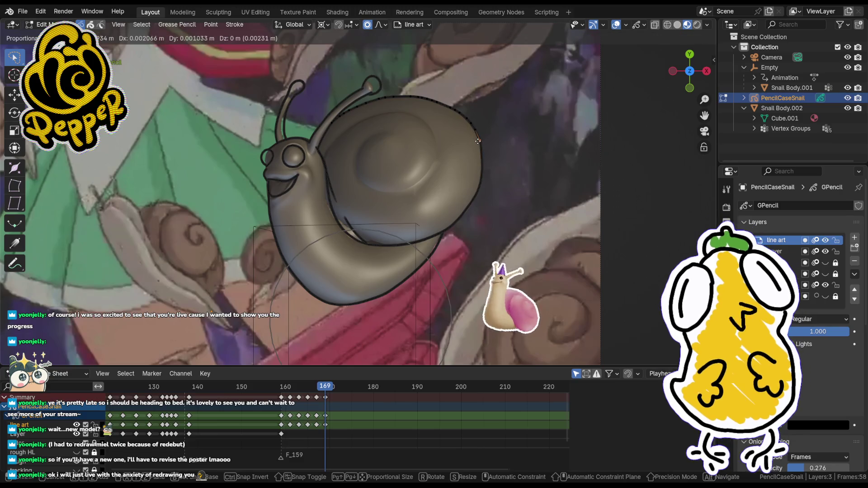
key(alt+a)
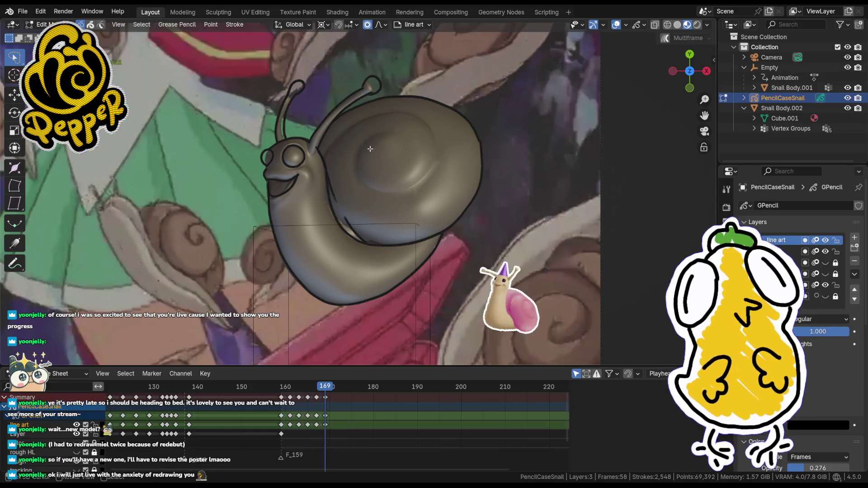
key(ctrl+Tab)
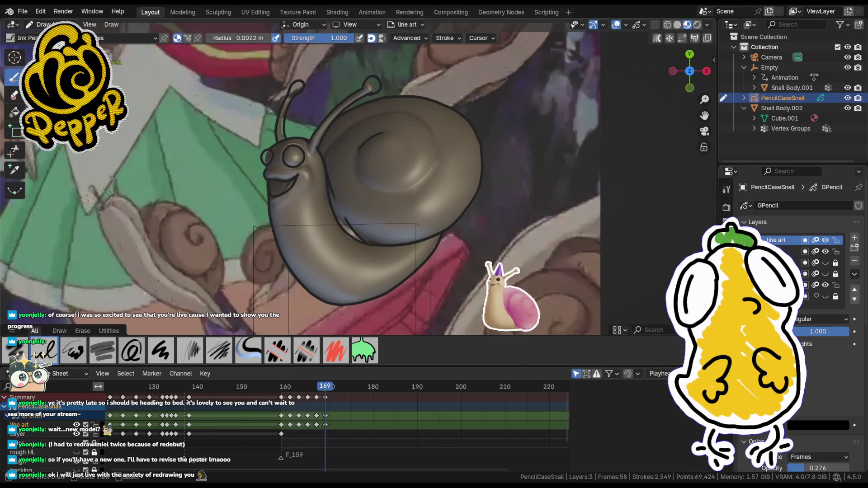
- Attempt the shell spiral repeatedly, undoing each stroke that doesn't look right
key(ctrl+z)
drag(364, 147, 360, 164)
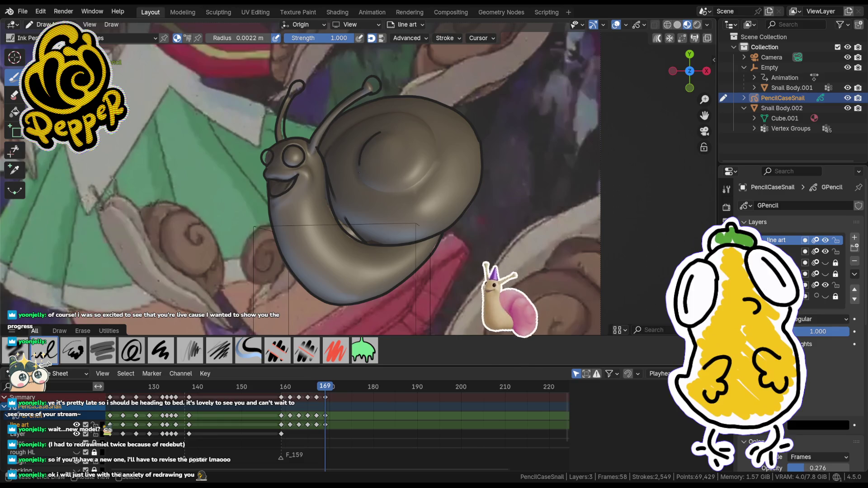
key(ctrl+z)
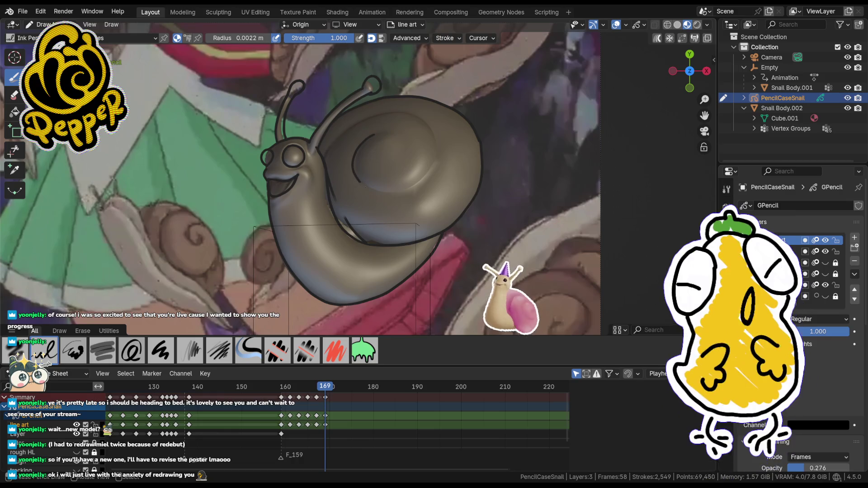
drag(377, 166, 388, 192)
key(ctrl+z)
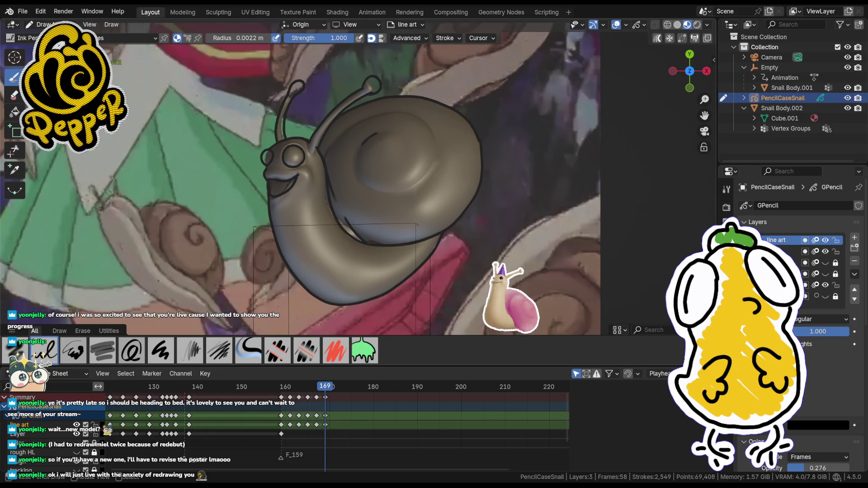
drag(356, 164, 392, 194)
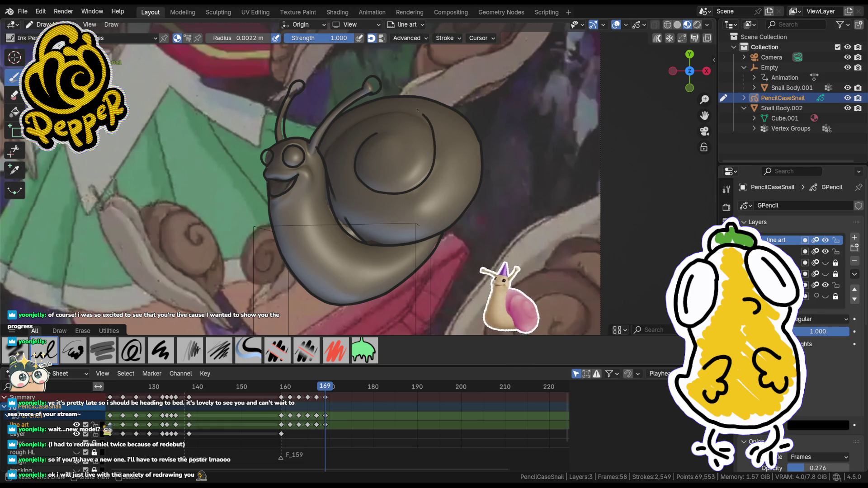
key(ctrl+z)
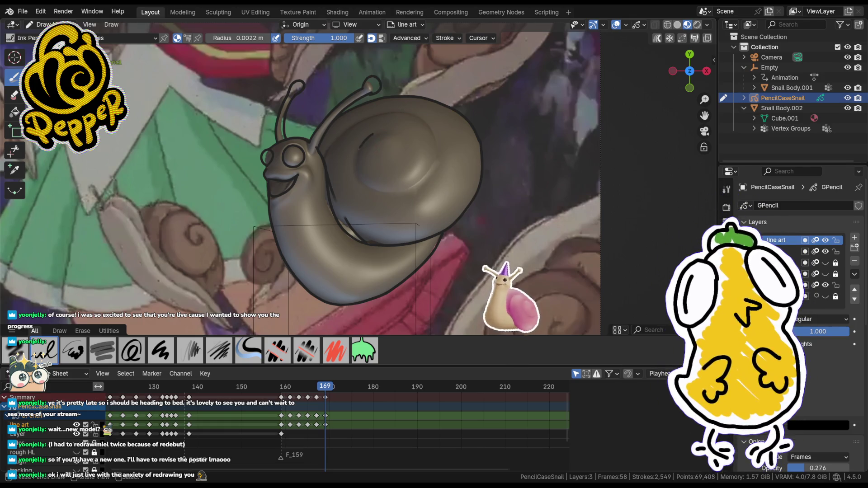
drag(358, 173, 362, 181)
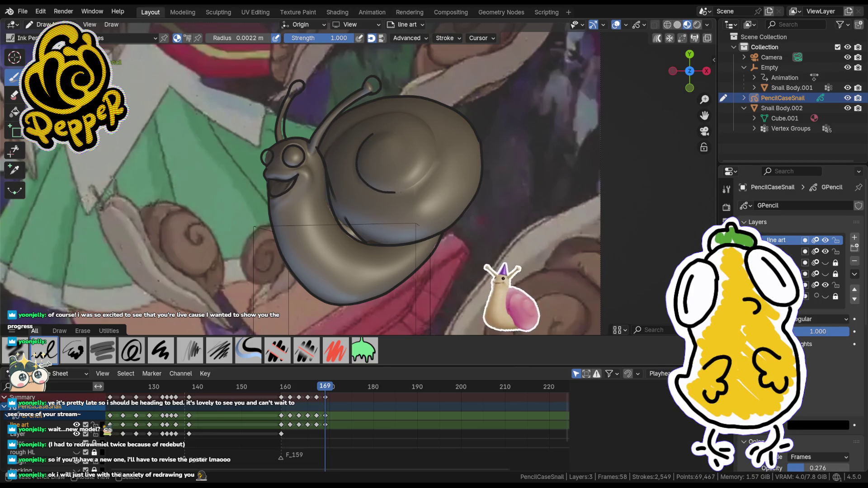
key(ctrl+z)
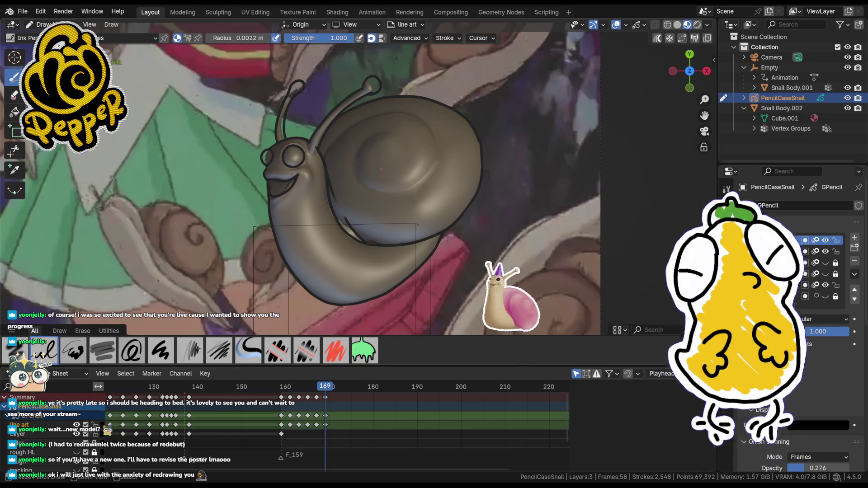
key(ctrl+z)
key(ctrl+z)
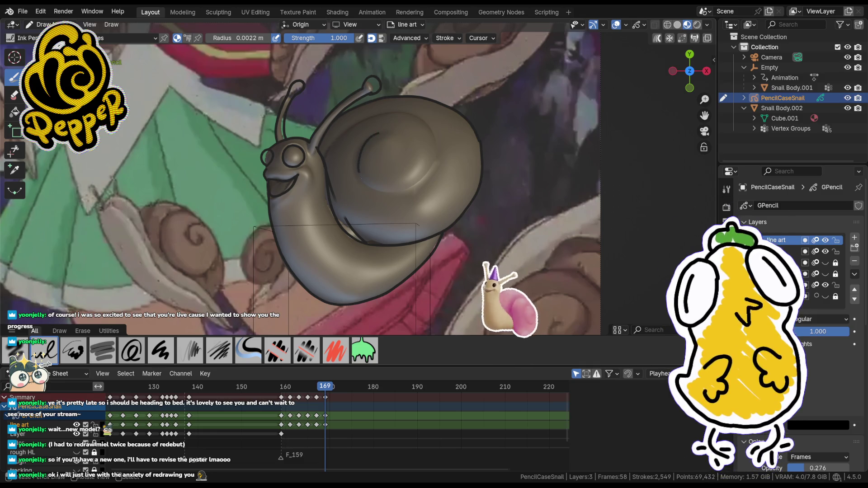
mouse_move(376, 137)
mouse_down()
mouse_move(384, 189)
mouse_move(432, 150)
mouse_up()
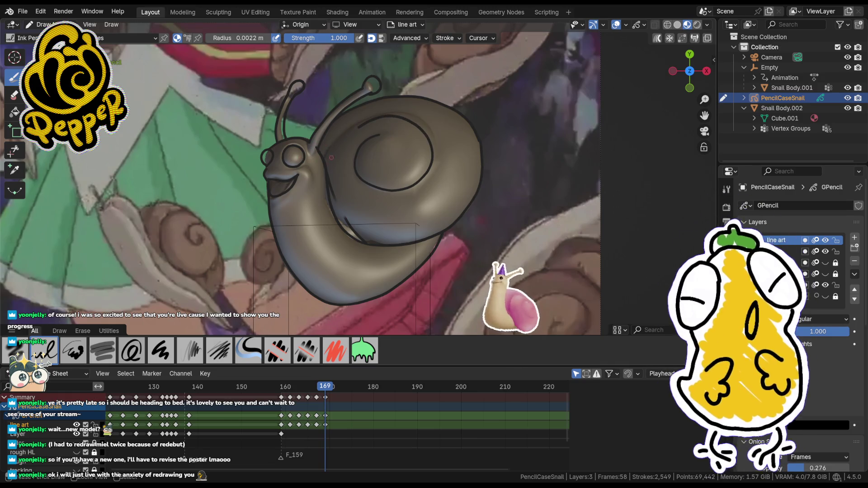
key(ctrl+z)
- Delete the two unwanted strokes on and under the snail's neck
key(Tab)
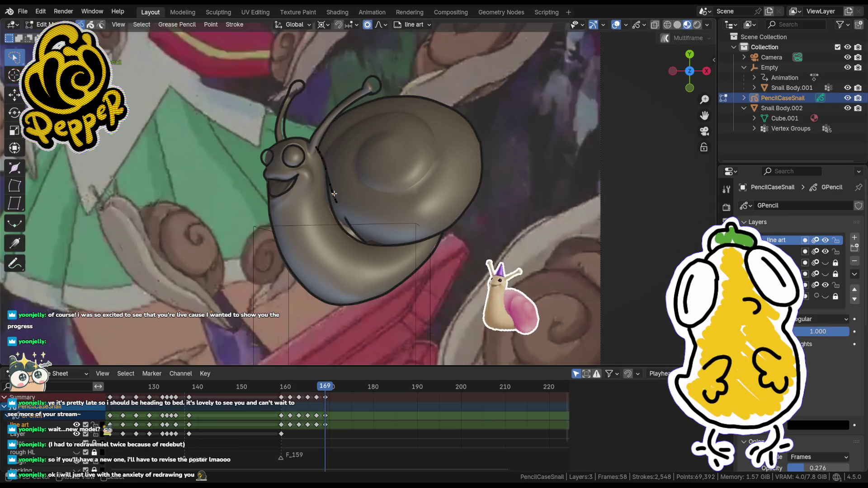
key(x)
click(359, 212)
key(x)
click(269, 221)
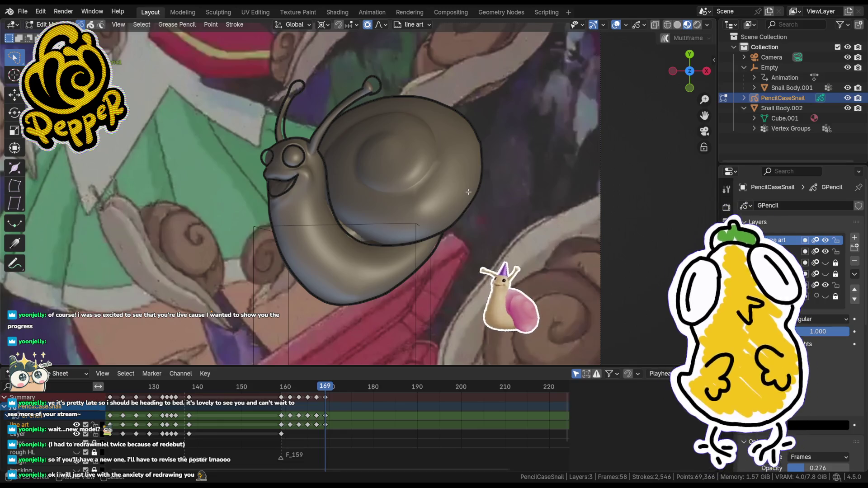
key(Tab)
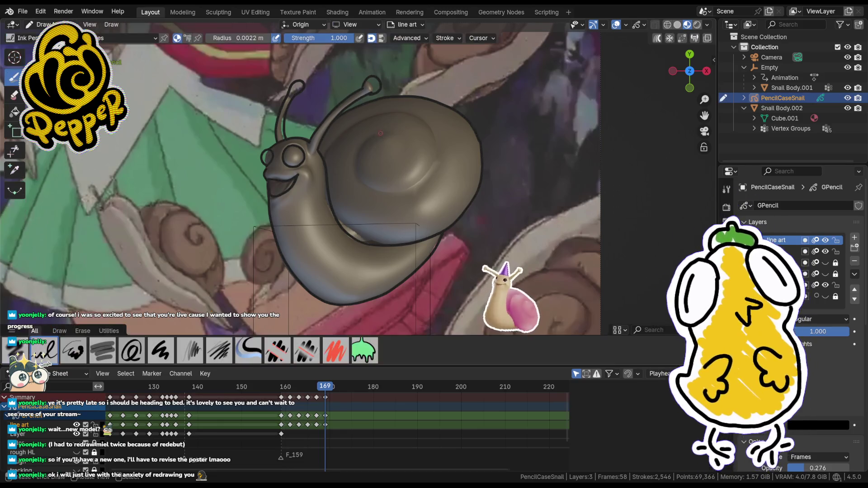
- Draw the final shell spiral with an extending stroke and a small mark on the shell
drag(366, 139, 359, 166)
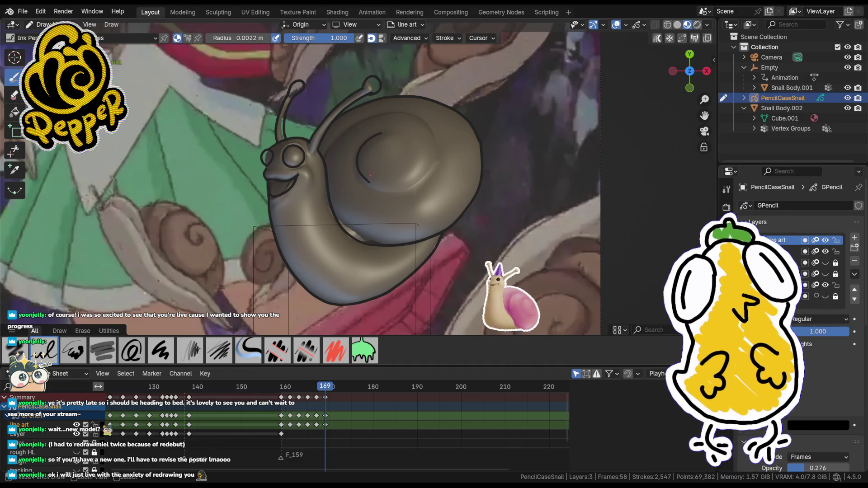
key(ctrl+z)
key(ctrl+z)
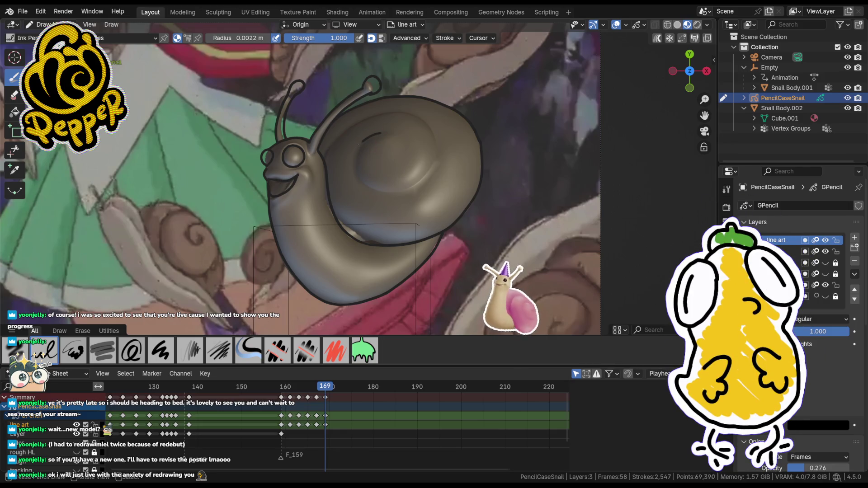
key(ctrl+z)
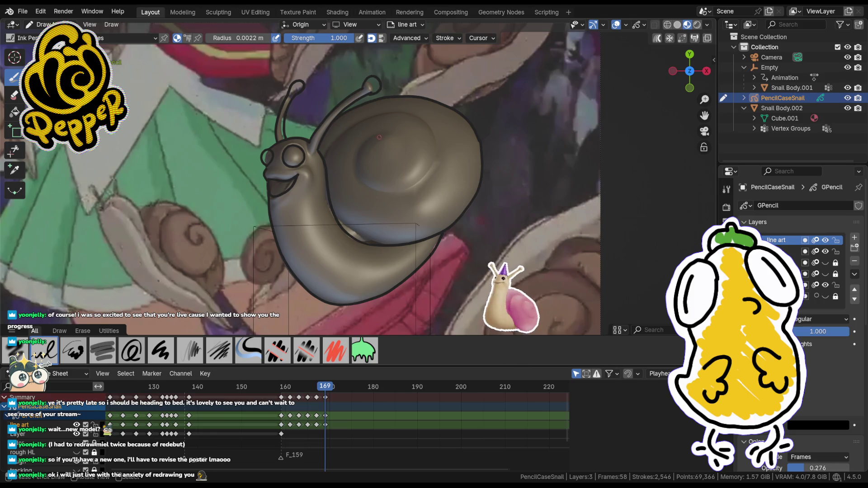
drag(370, 136, 355, 166)
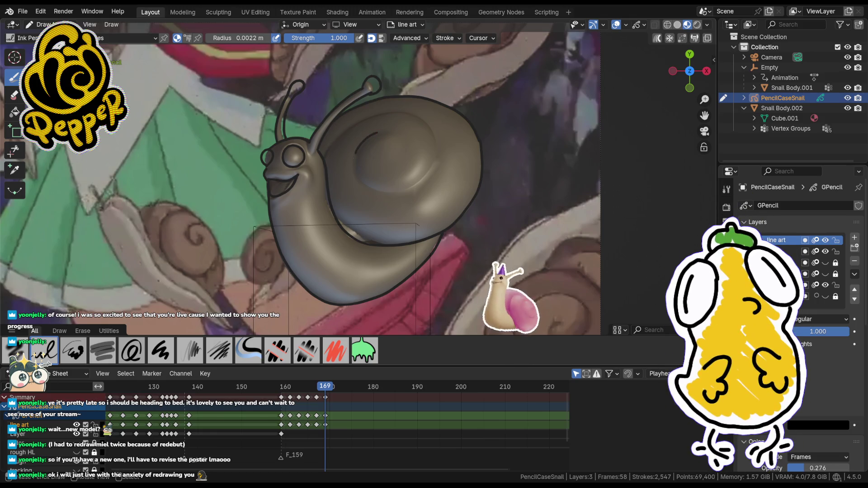
drag(384, 193, 432, 153)
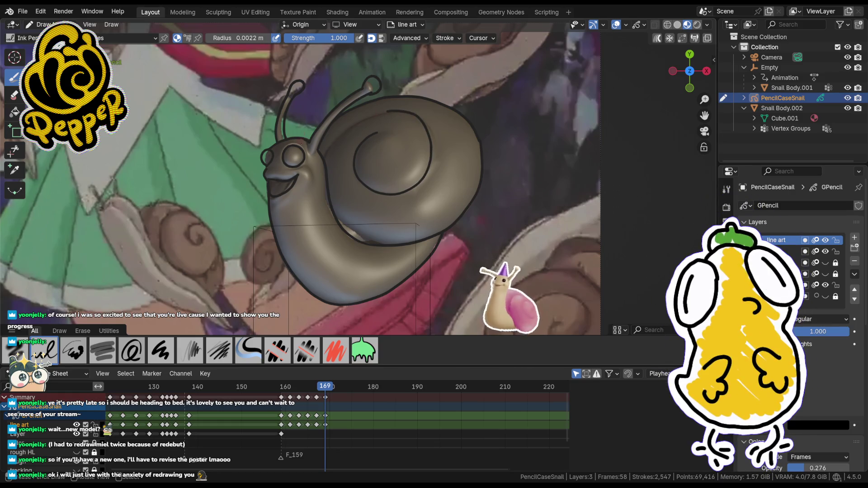
key(ctrl+z)
key(ctrl+z)
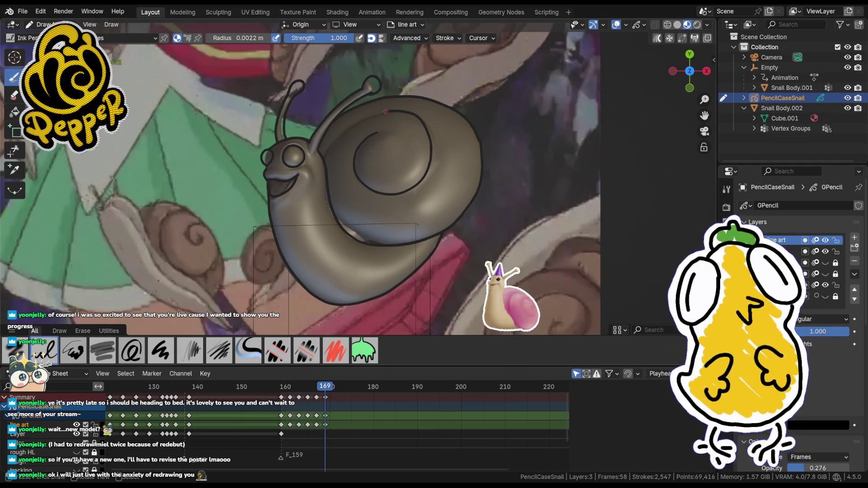
drag(326, 156, 329, 166)
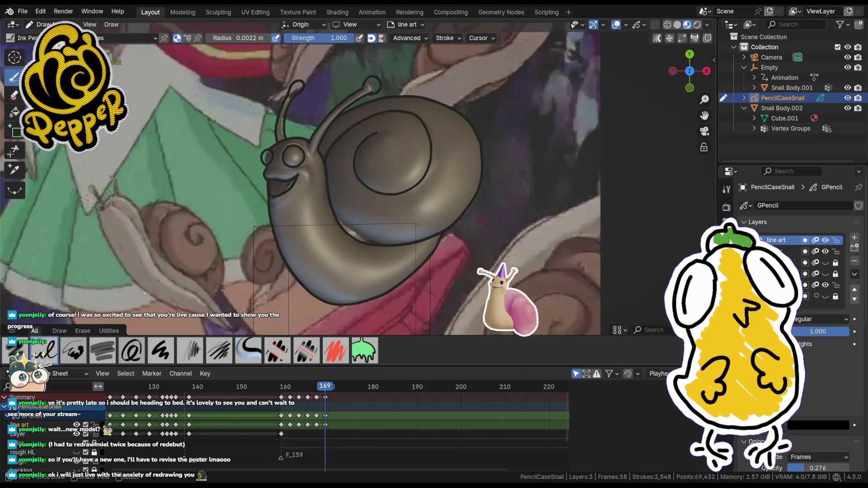
- Move the playhead back to frame 163–164 to review earlier line art
click(297, 389)
drag(298, 389, 304, 401)
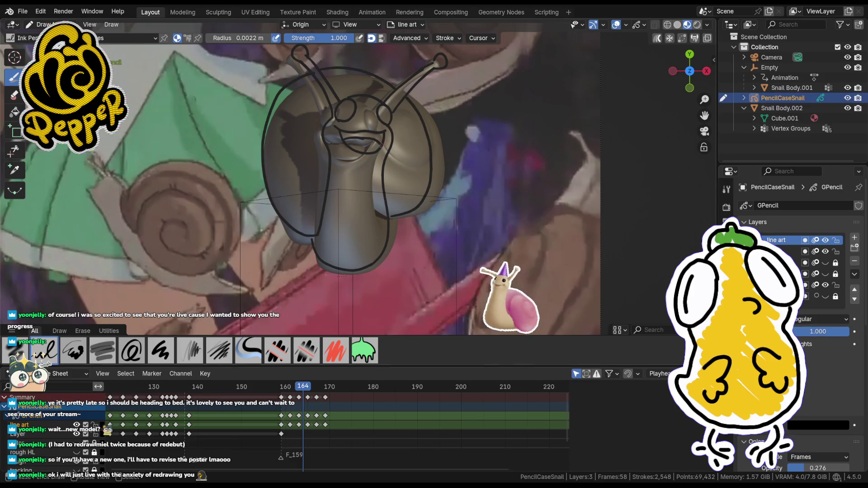
- Step back to frame 163 and undo the stray line beside the snail
drag(303, 393, 300, 393)
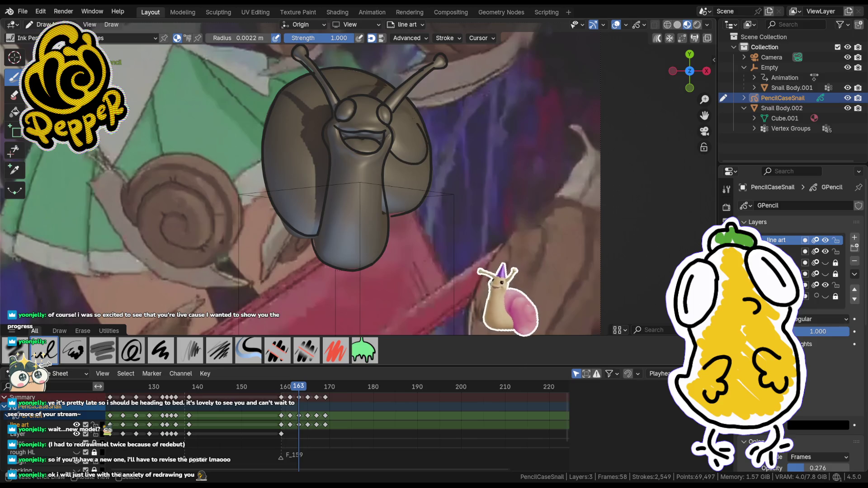
key(ctrl+z)
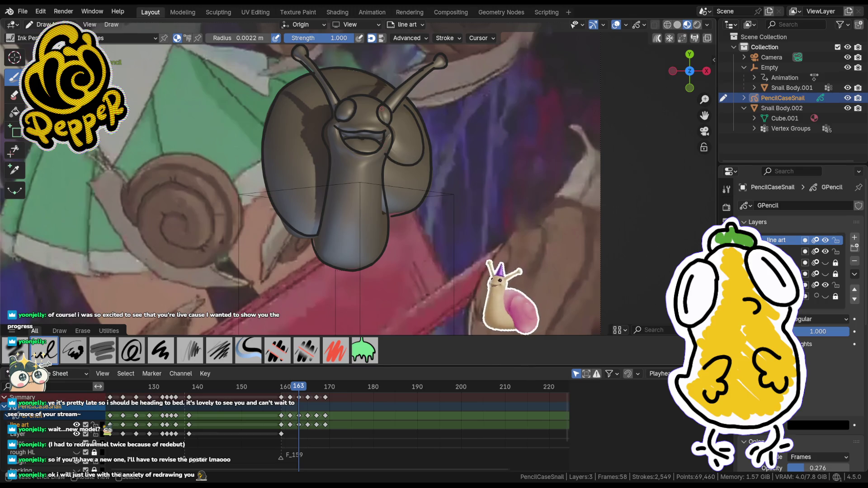
- Nudge the face outline points into place with several small moves
key(Tab)
key(g)
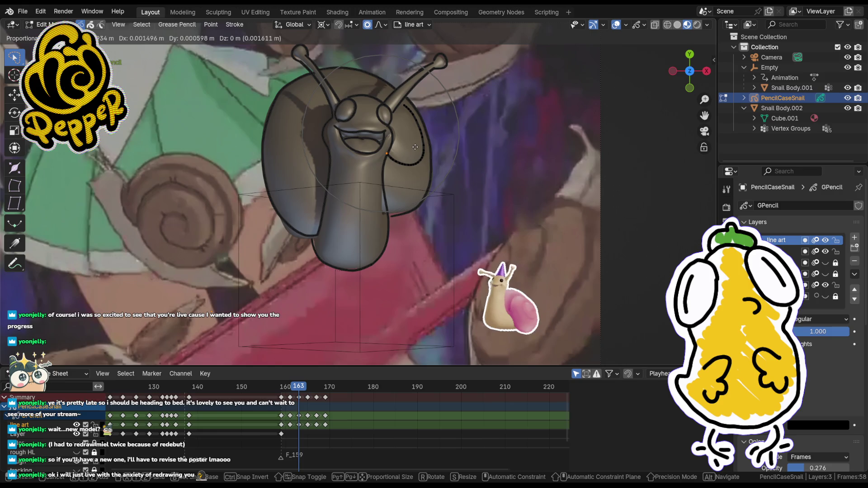
click(416, 147)
key(g)
click(420, 146)
key(Tab)
key(Tab)
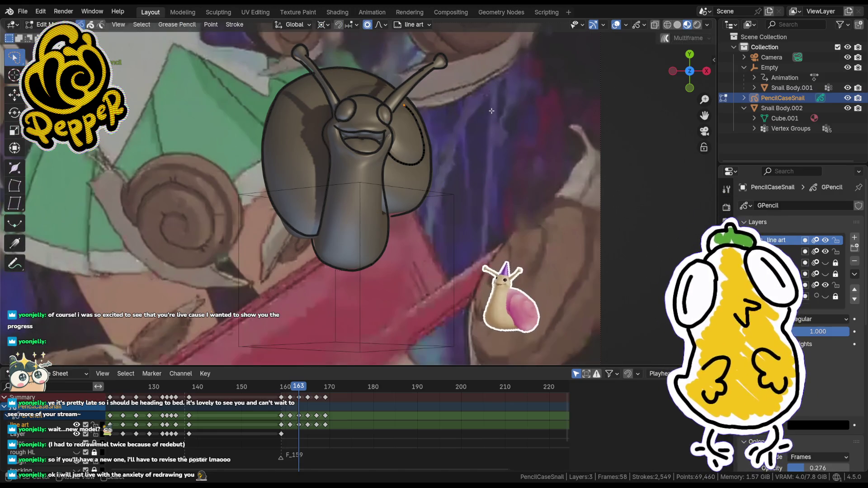
key(g)
click(489, 108)
key(Tab)
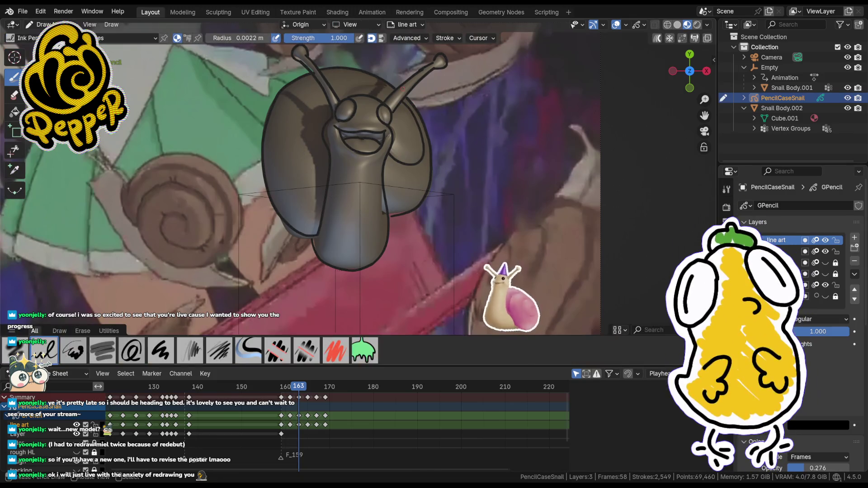
key(Tab)
key(Tab)
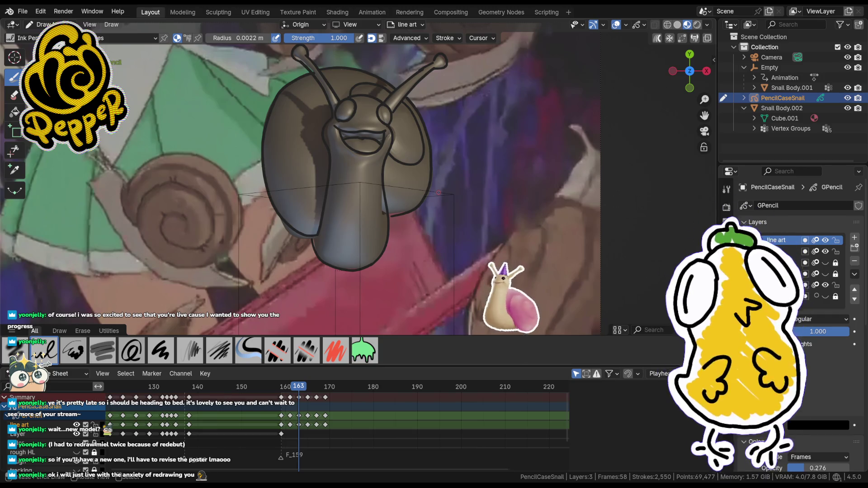
- Nudge the points near the antenna base, then scrub forward toward frame 167
key(Tab)
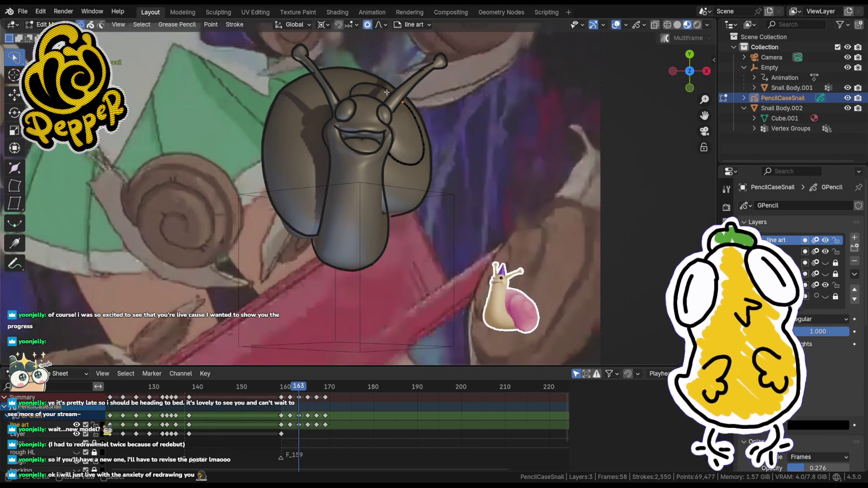
key(g)
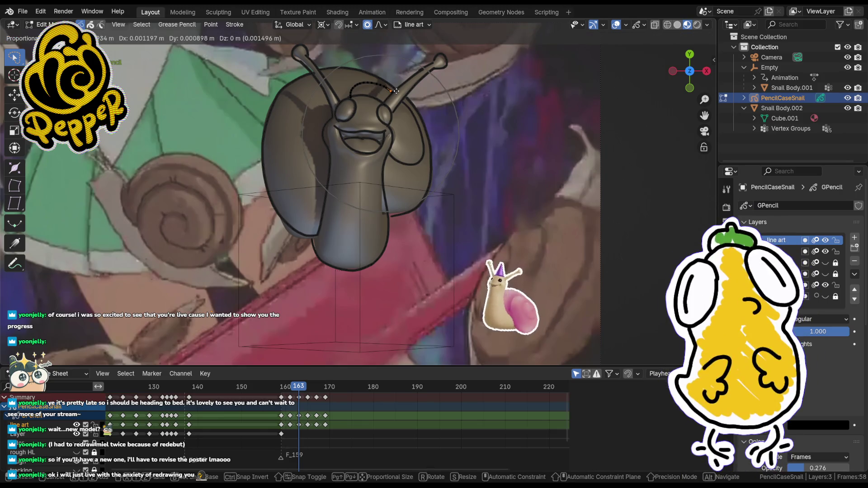
click(395, 92)
key(Tab)
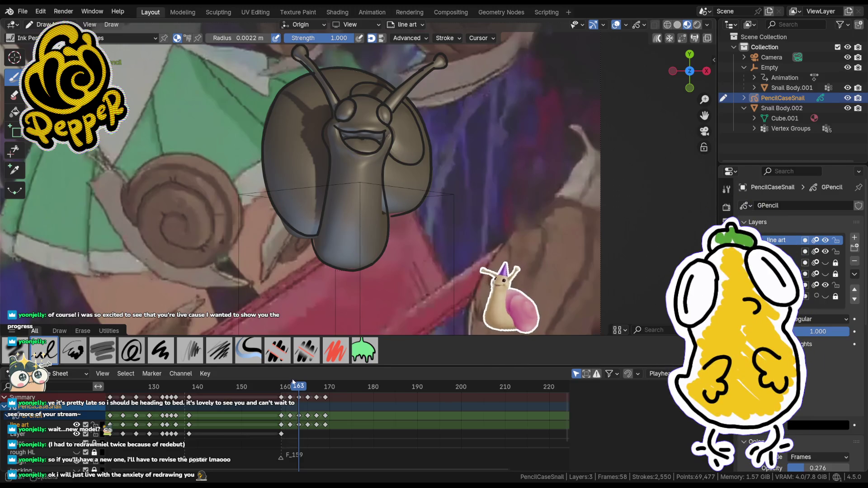
drag(299, 389, 327, 398)
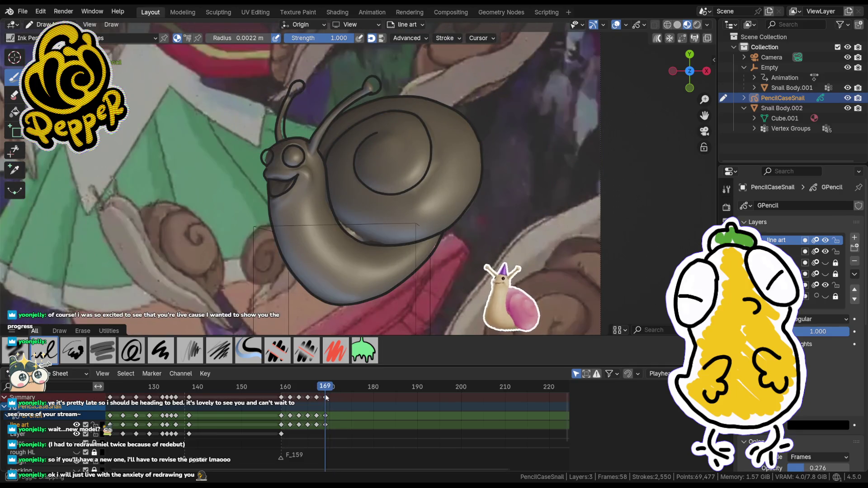
- Scrub to frame 171, comparing frames 169 and 170, and bring up the keyframe insertion options
drag(326, 394, 333, 395)
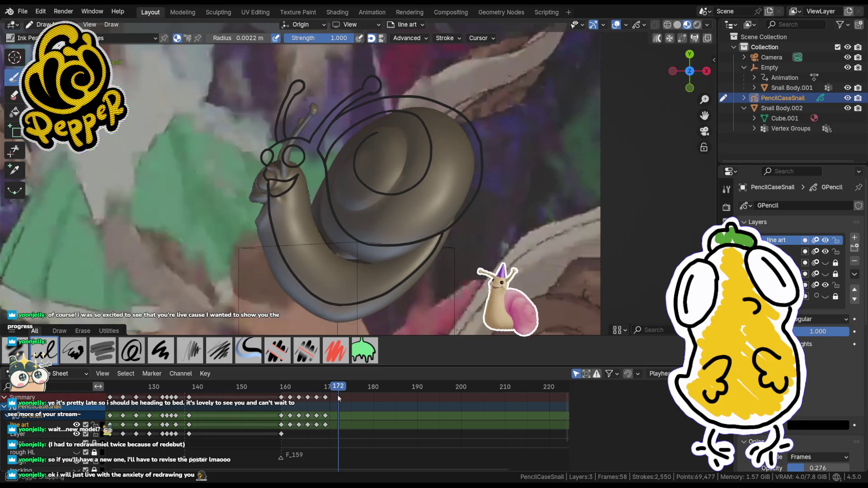
mouse_move(334, 393)
mouse_down()
mouse_move(326, 392)
mouse_move(334, 401)
mouse_up()
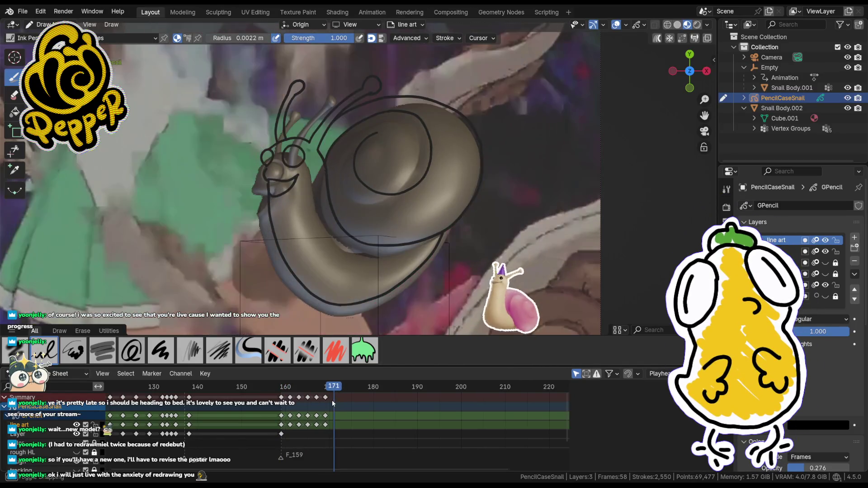
drag(333, 400, 334, 401)
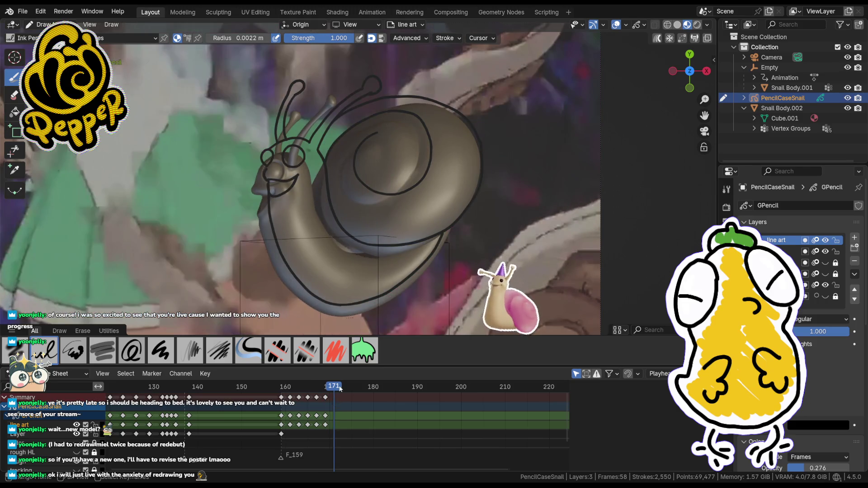
key(i)
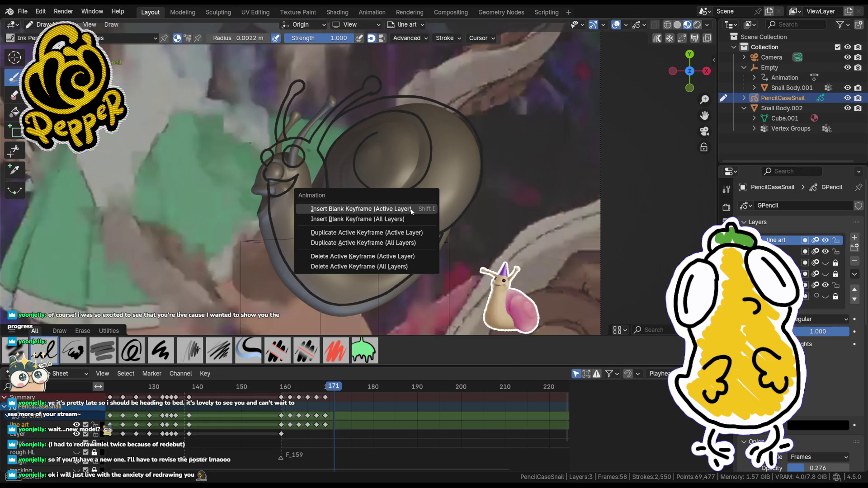
- Insert a blank keyframe on the active line-art layer at frame 171 and flip between neighbouring frames
click(410, 201)
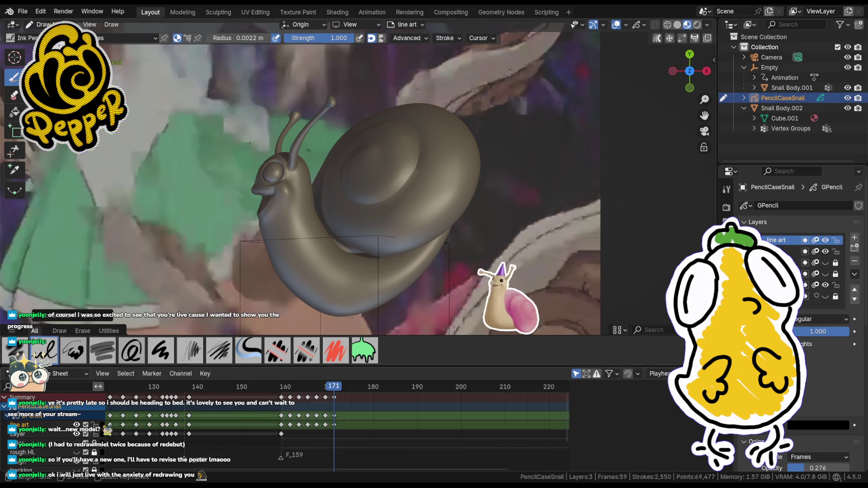
key(Left)
drag(328, 389, 337, 388)
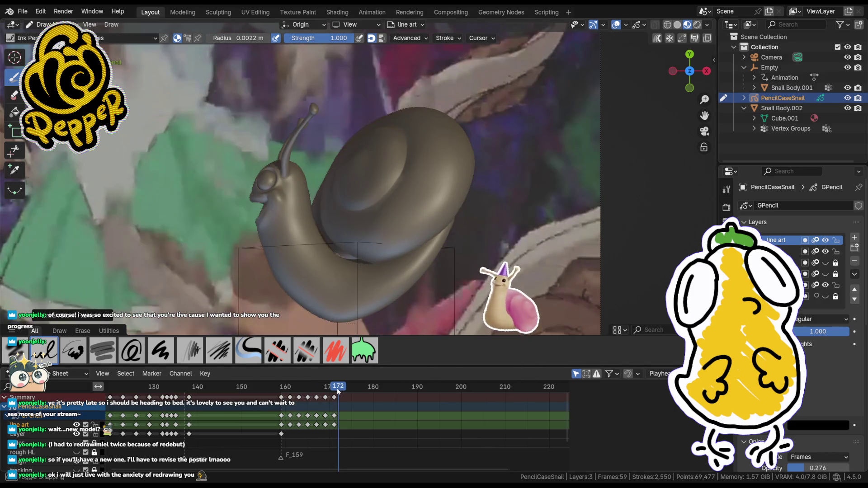
scroll(367, 163, up, 1)
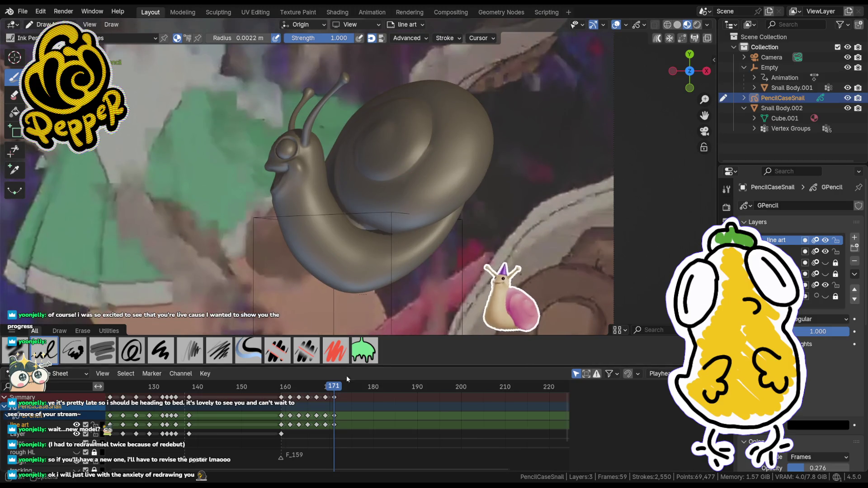
drag(332, 388, 336, 389)
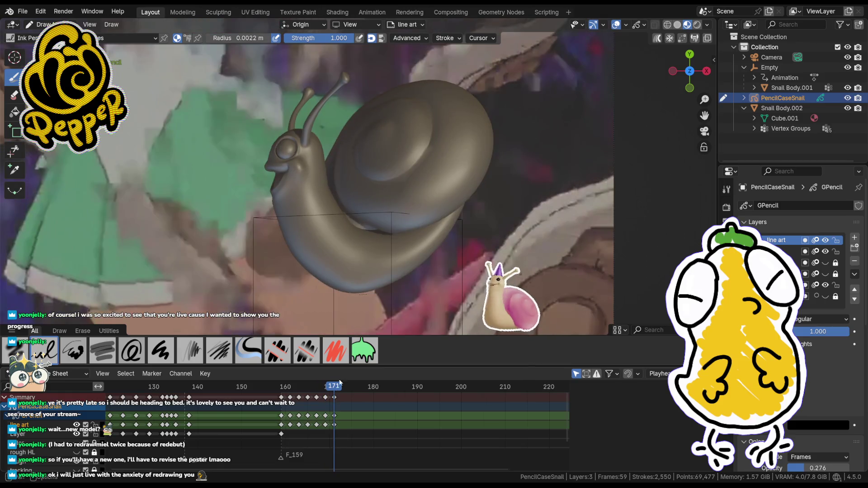
scroll(451, 178, up, 1)
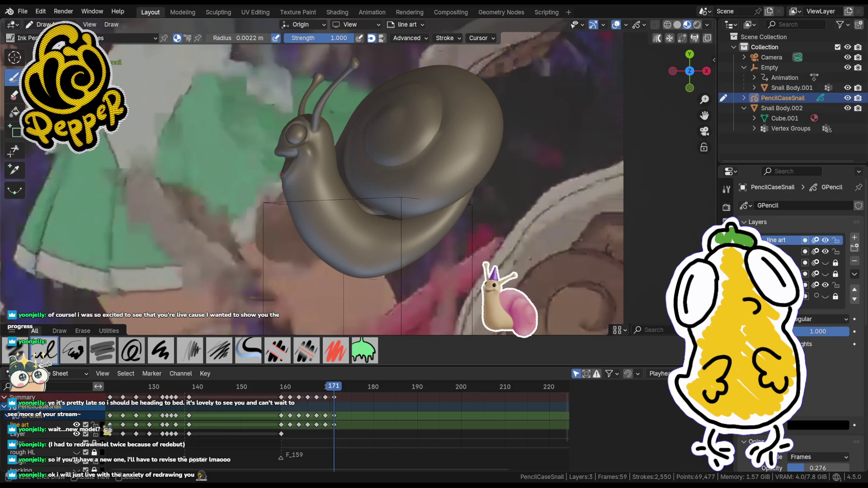
- Draw the first short stroke of the snail's outline on frame 171
drag(283, 157, 284, 200)
- Trace the snail's left and bottom edge, undoing and redrawing the stroke until it sits right
mouse_move(307, 246)
mouse_down()
mouse_move(333, 267)
mouse_move(424, 241)
mouse_move(450, 212)
mouse_up()
key(shift+z)
key(shift+z)
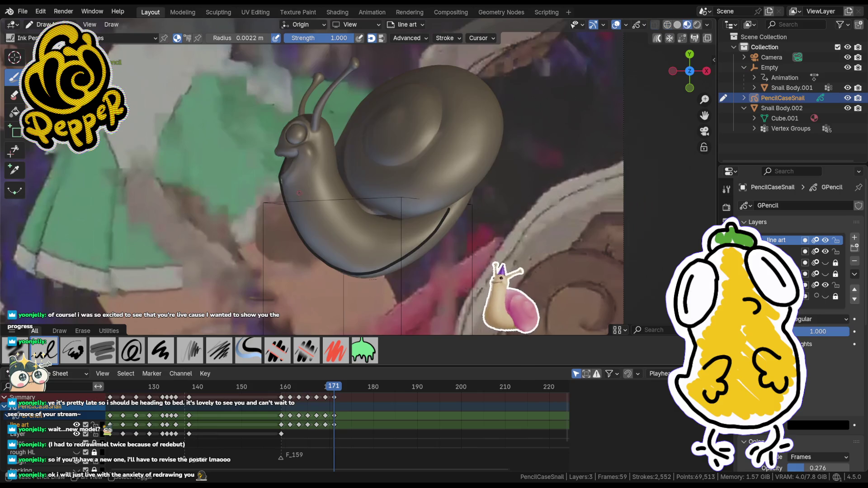
key(ctrl+z)
drag(289, 202, 299, 229)
key(ctrl+z)
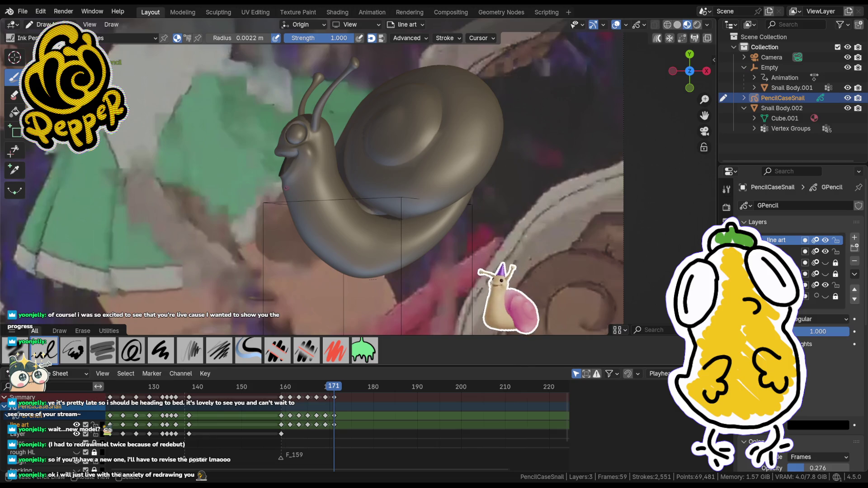
drag(282, 175, 315, 250)
key(ctrl+z)
drag(299, 229, 319, 261)
key(ctrl+z)
drag(278, 175, 342, 275)
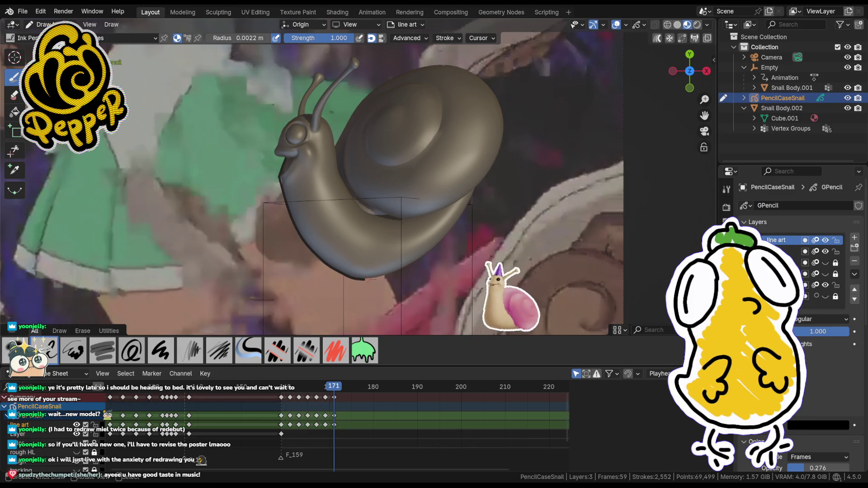
key(ctrl+z)
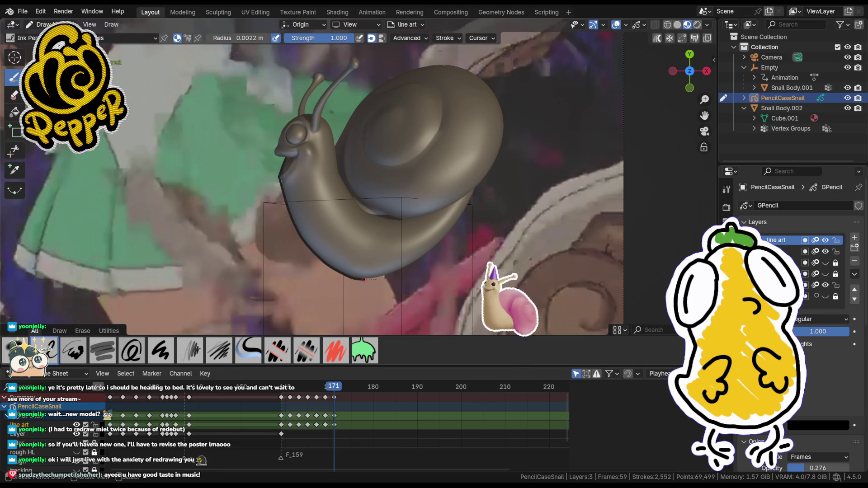
- Ink the lower-right edge of the body and the underside of the shell
drag(365, 279, 456, 210)
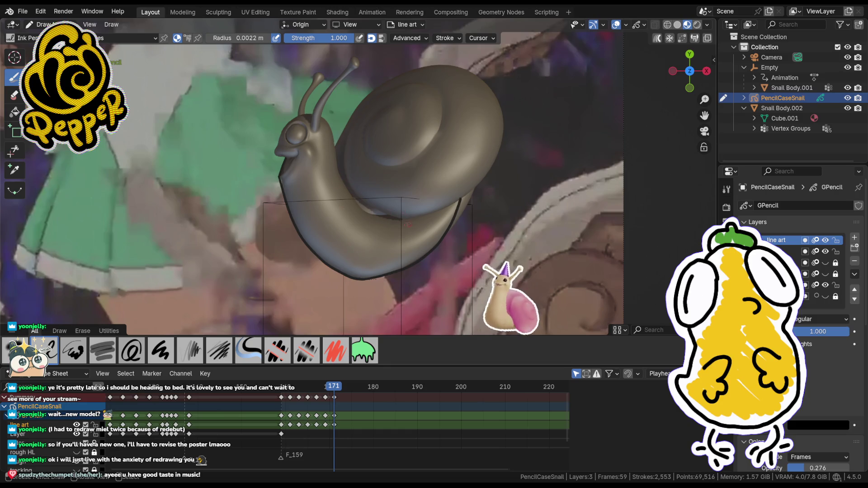
drag(411, 217, 457, 204)
mouse_move(399, 218)
mouse_down()
mouse_move(464, 197)
mouse_move(502, 136)
mouse_up()
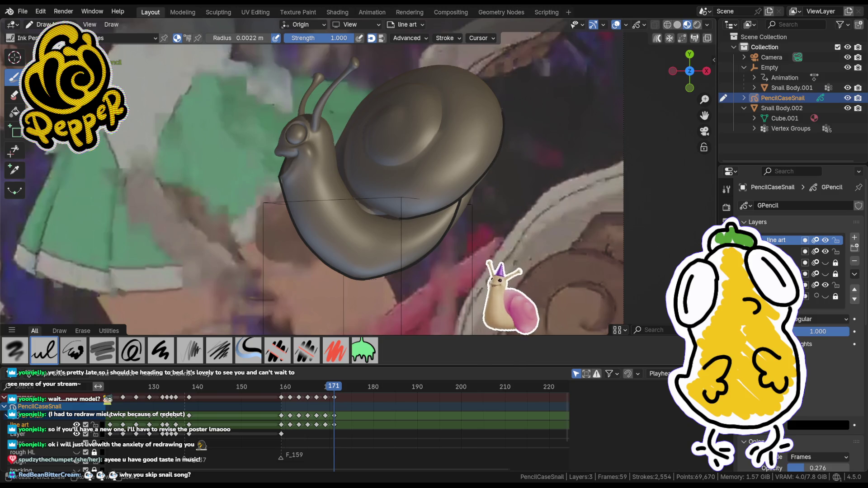
- Ink the top edge of the shell and the snail's neck, redrawing one shaky neck line
mouse_move(481, 73)
mouse_down()
mouse_move(422, 60)
mouse_move(407, 67)
mouse_up()
drag(363, 95, 344, 130)
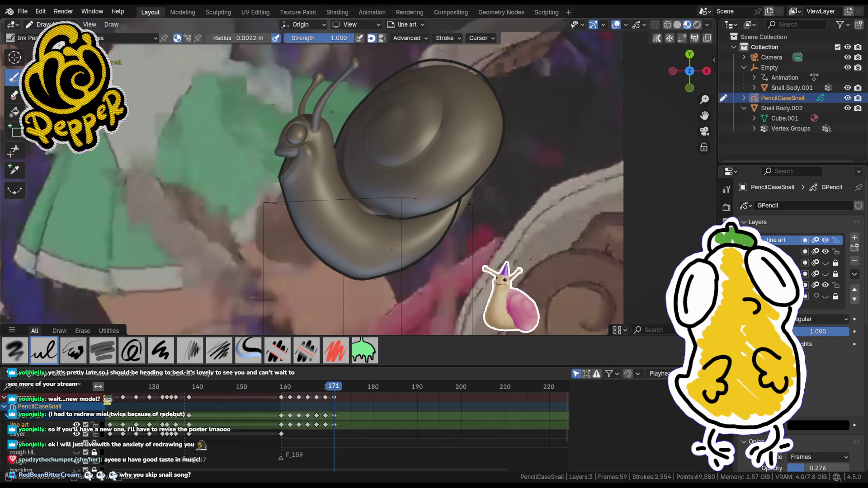
mouse_move(380, 213)
mouse_down()
mouse_move(347, 183)
mouse_move(347, 133)
mouse_up()
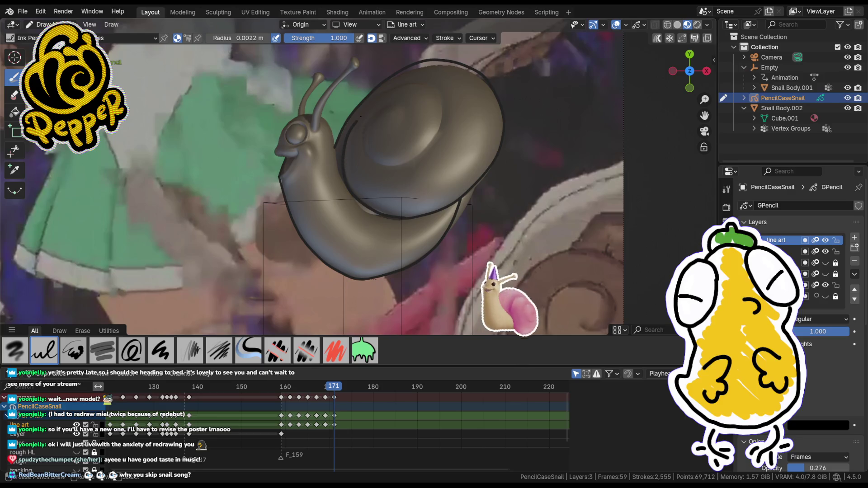
key(ctrl+z)
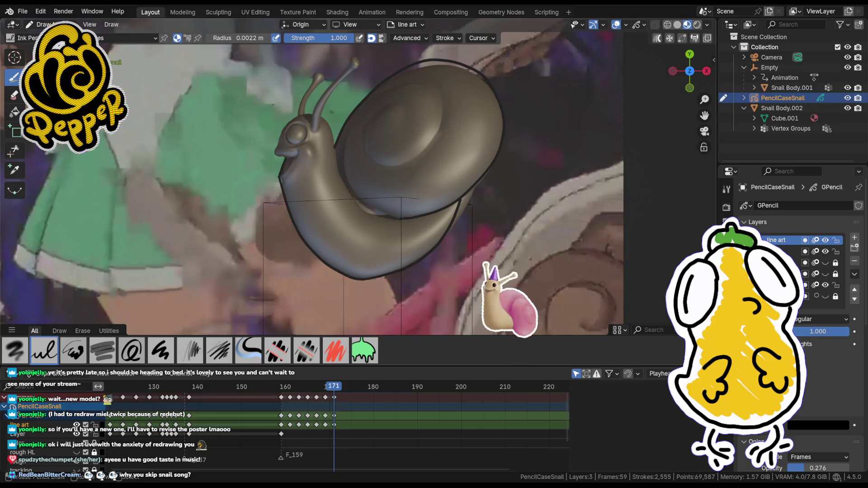
mouse_move(387, 218)
mouse_down()
mouse_move(342, 184)
mouse_move(341, 148)
mouse_move(384, 91)
mouse_move(417, 81)
mouse_move(435, 93)
mouse_move(434, 128)
mouse_move(411, 154)
mouse_move(371, 155)
mouse_move(362, 132)
mouse_up()
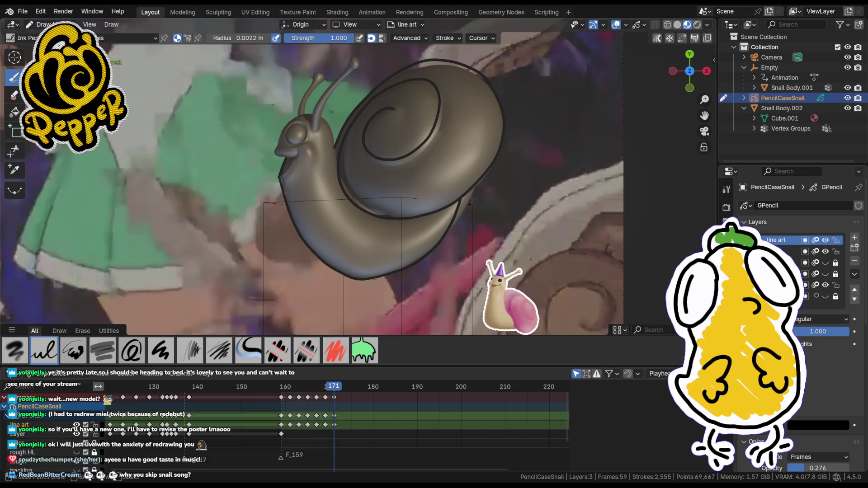
- Undo the unwanted neck strokes and redraw the neck line
key(ctrl+z)
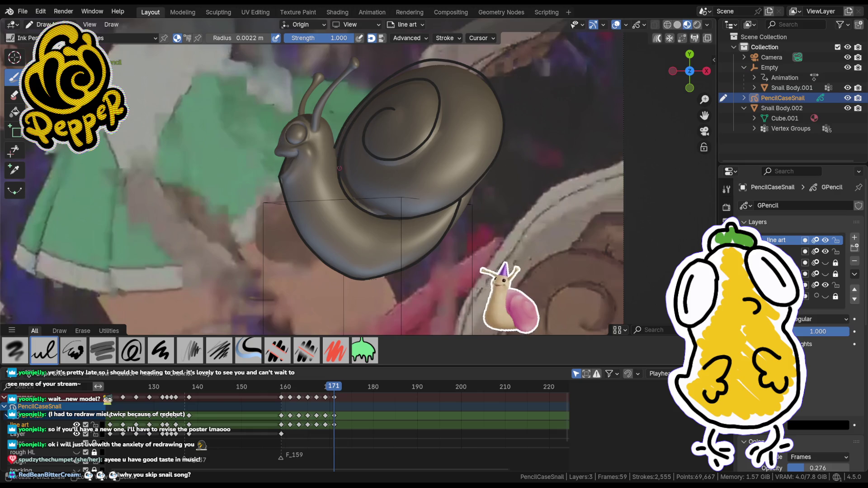
key(ctrl+z)
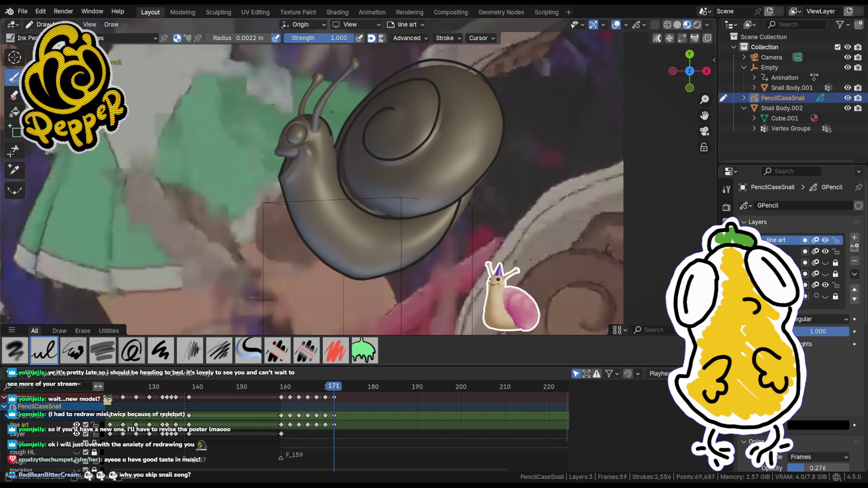
key(ctrl+z)
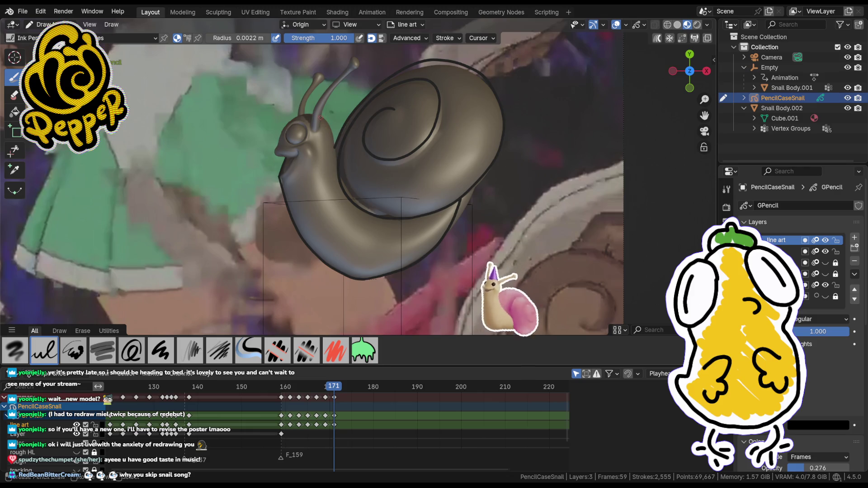
drag(324, 121, 347, 203)
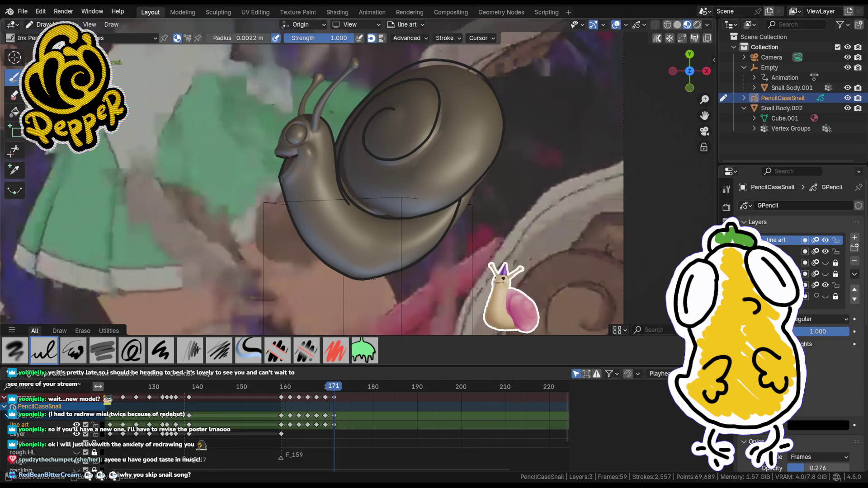
- Draw the snail's smiling mouth and a small face detail line, redrawing the mouth once
drag(274, 156, 299, 154)
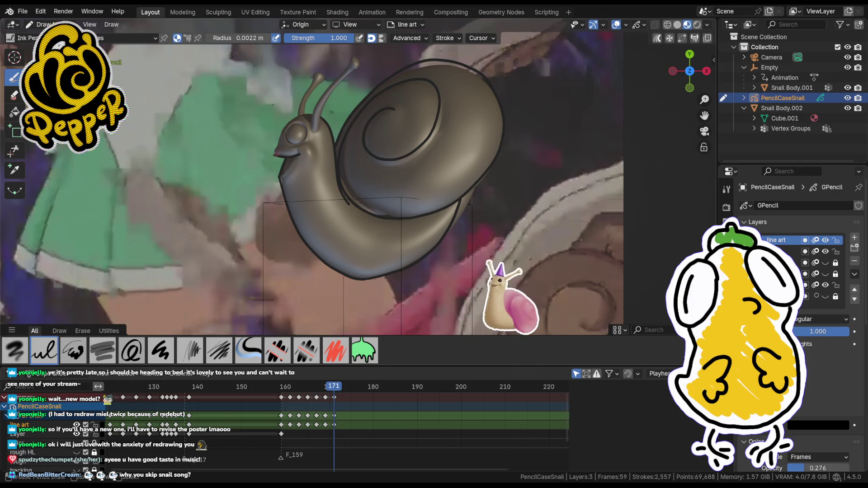
drag(275, 141, 278, 154)
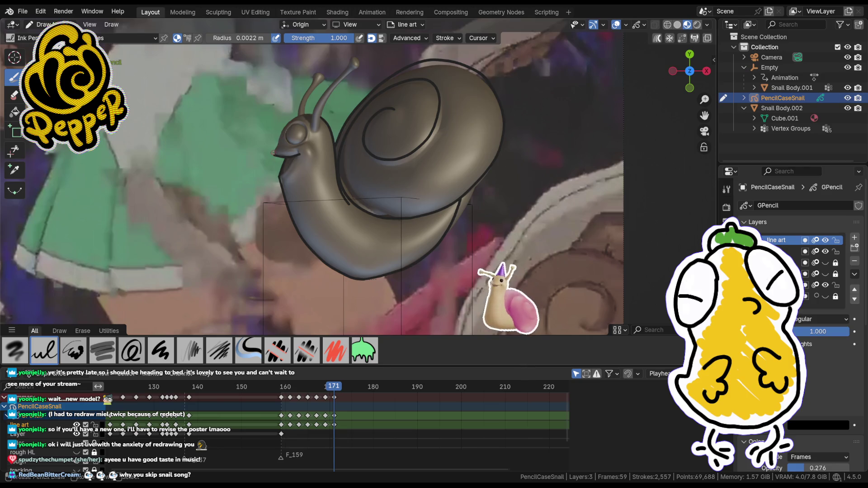
key(ctrl+z)
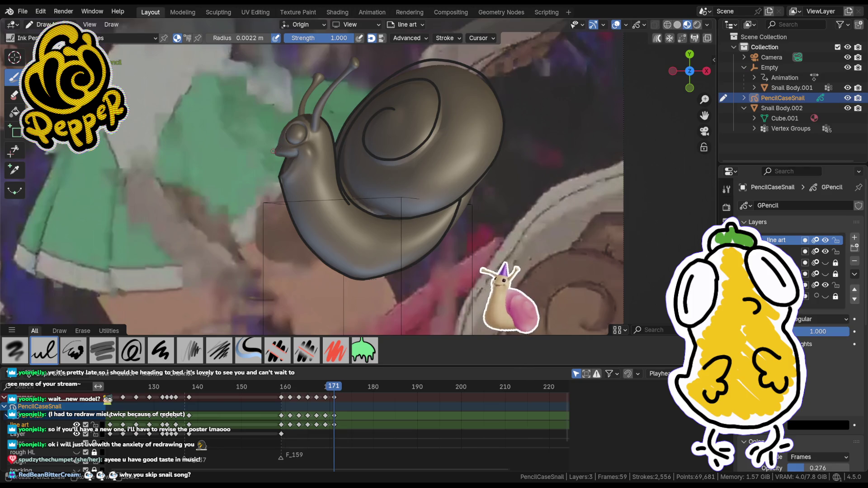
drag(291, 156, 310, 146)
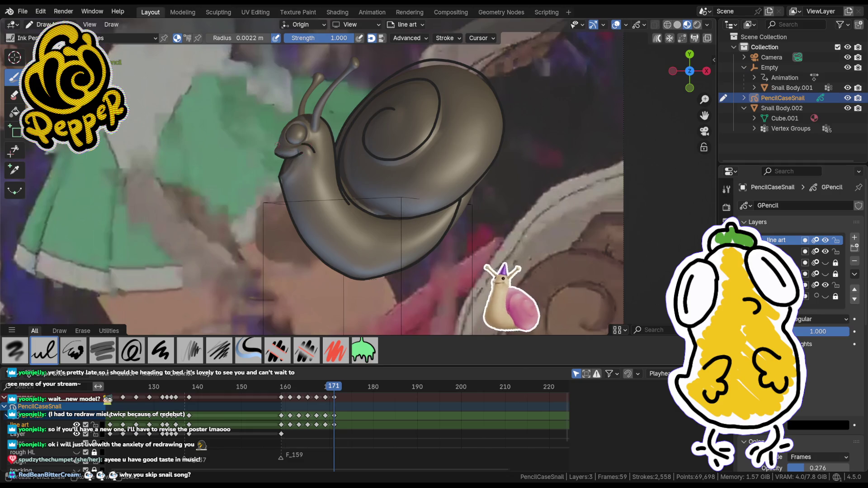
drag(274, 155, 278, 145)
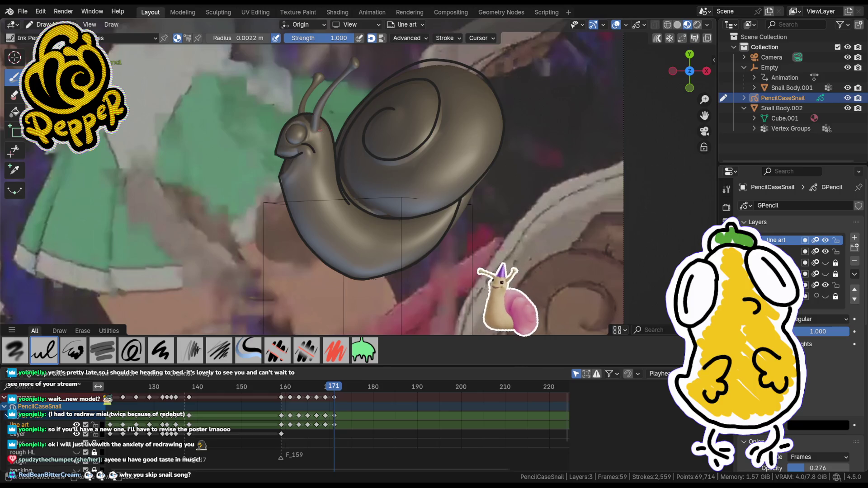
- Ink the eyestalk and antennae, then switch to editing the strokes' points
drag(320, 130, 337, 82)
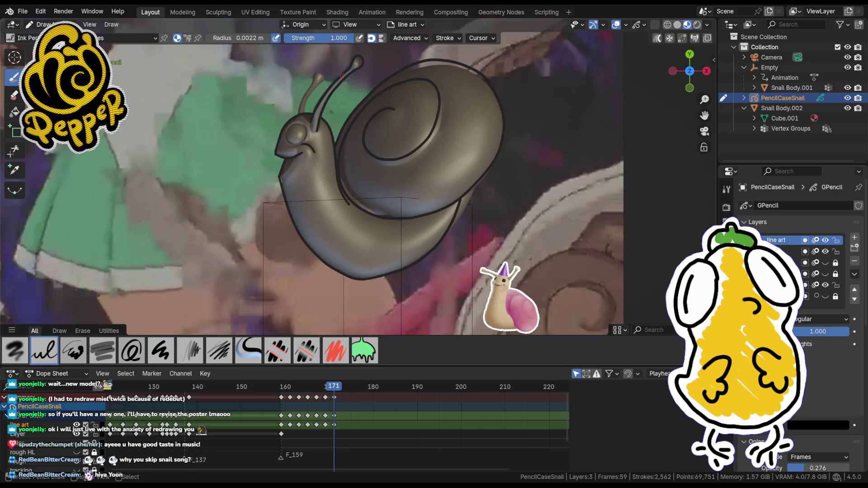
drag(309, 75, 332, 108)
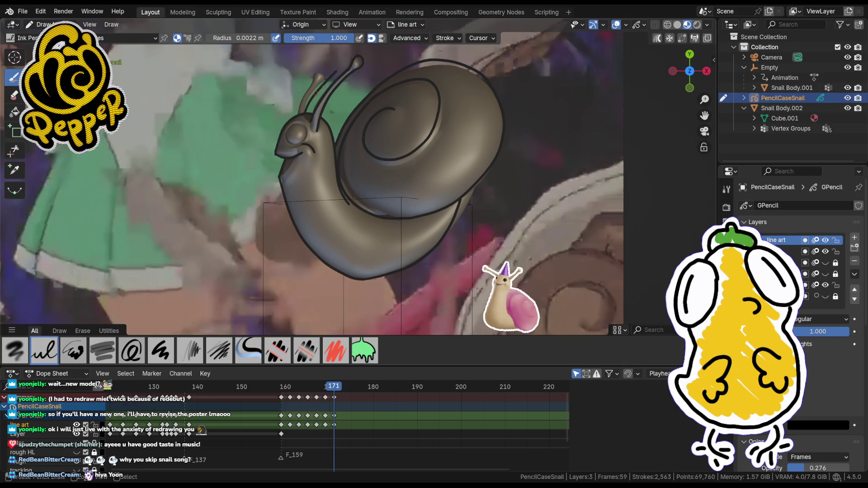
drag(309, 75, 298, 116)
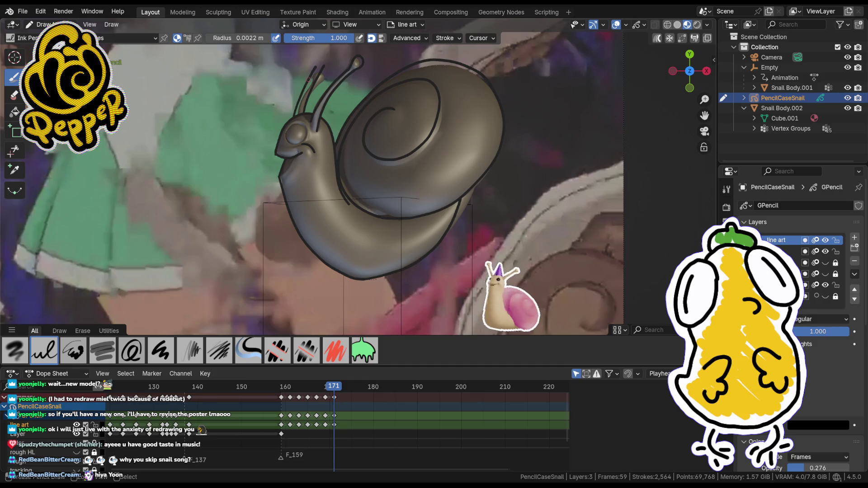
drag(307, 75, 301, 108)
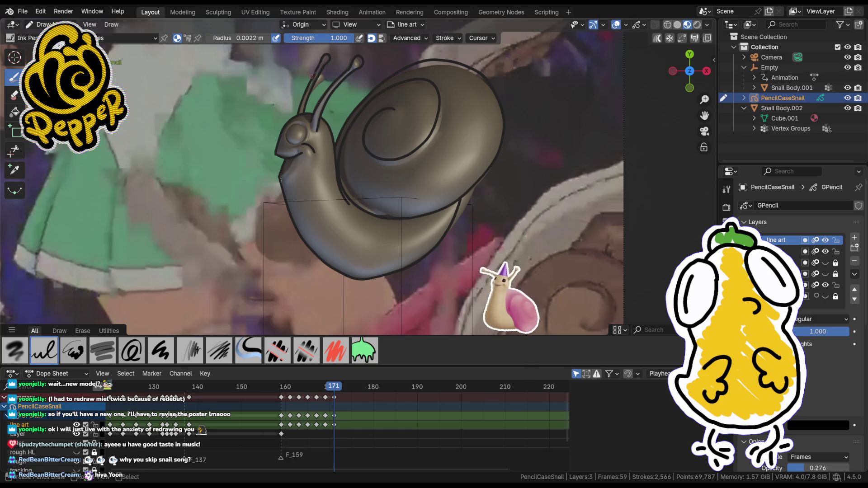
key(Tab)
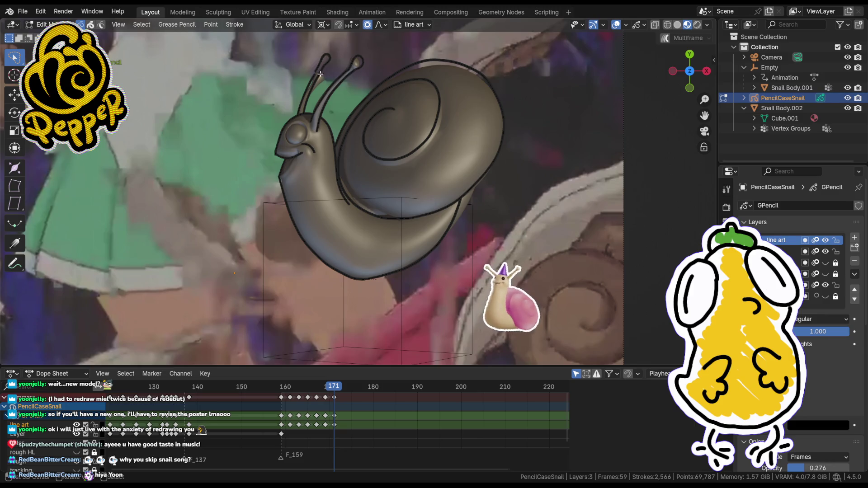
- Check the strokes in Object and Edit Mode, return to Draw Mode and ink the antenna stroke
key(Tab)
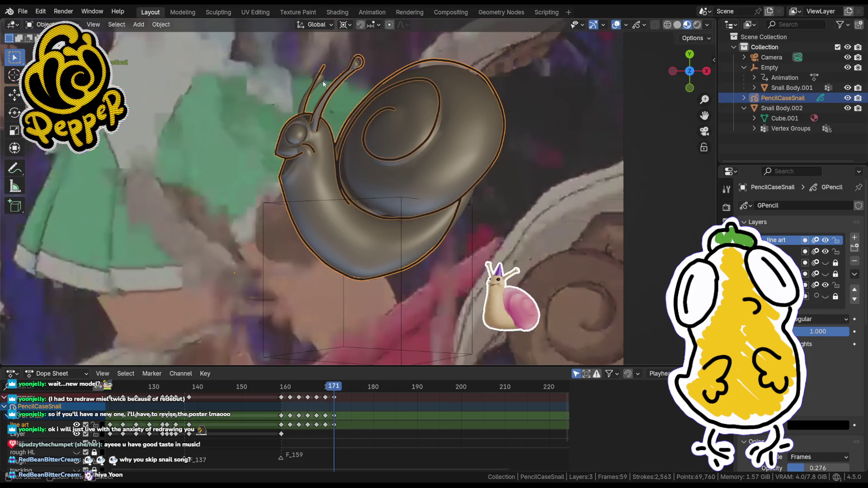
key(Tab)
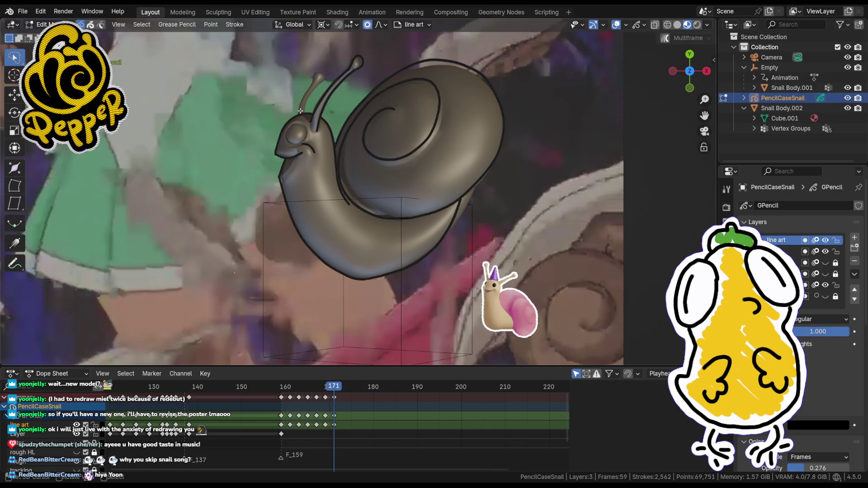
key(ctrl+Tab)
click(300, 49)
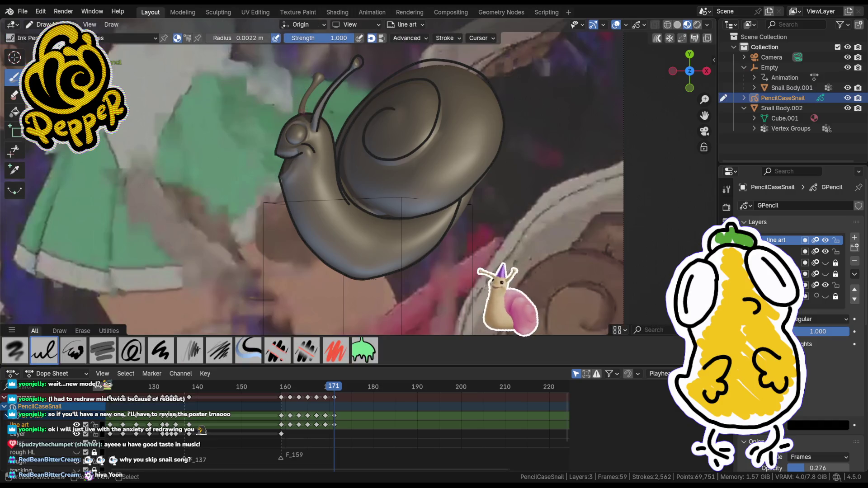
drag(307, 112, 322, 73)
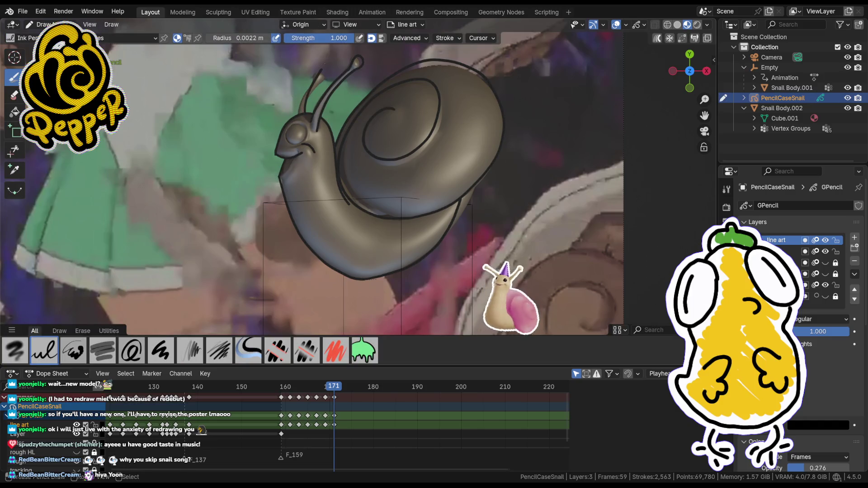
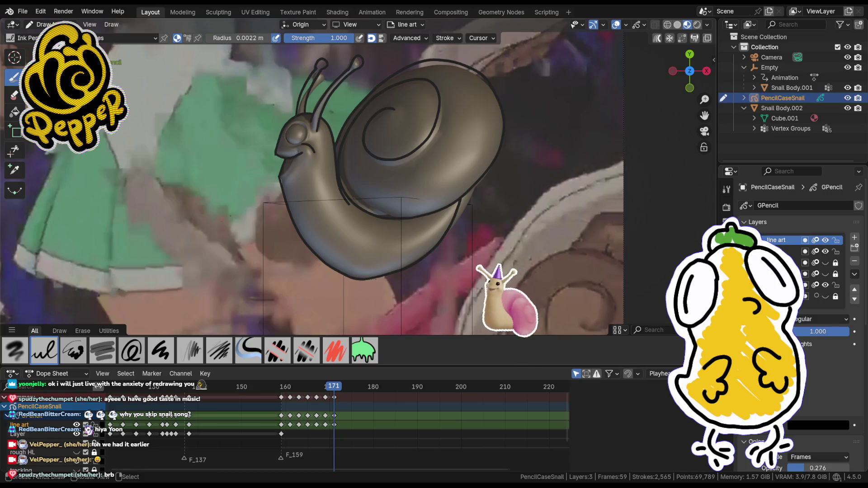
- Try a tiny stroke beside the snail's eye, undoing the misses, then go to point editing
click(296, 138)
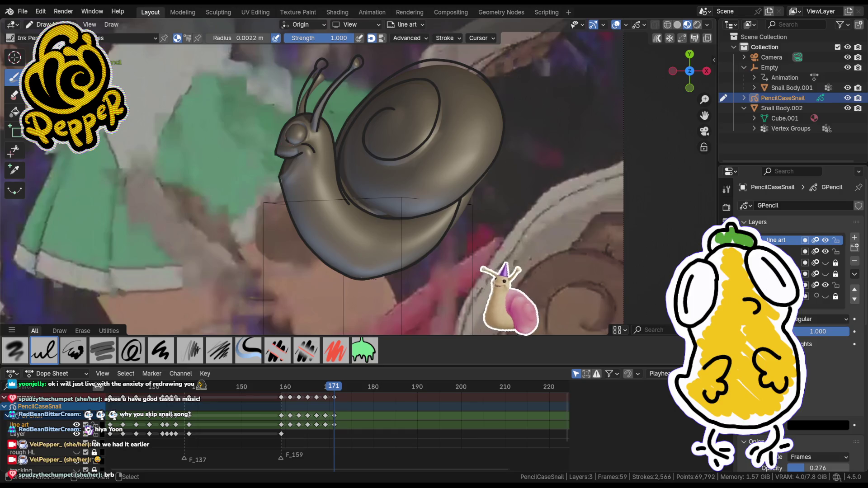
key(ctrl+z)
key(ctrl+z)
key(ctrl+z)
key(ctrl+z)
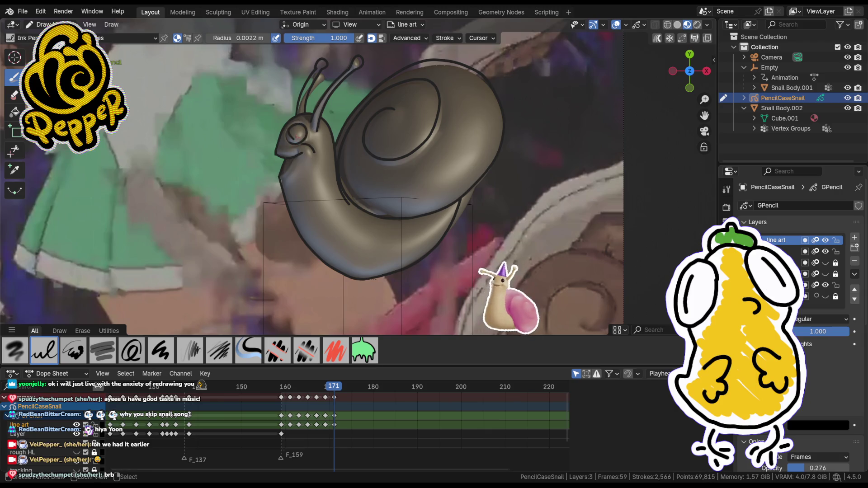
key(ctrl+z)
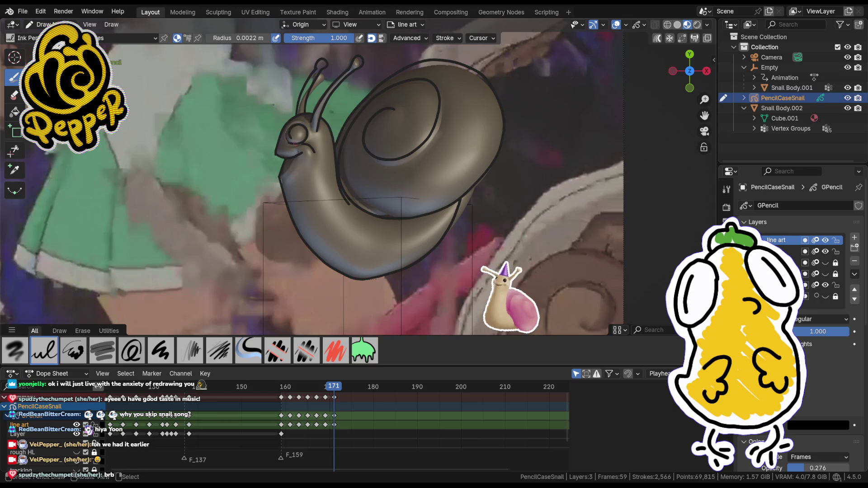
key(ctrl+z)
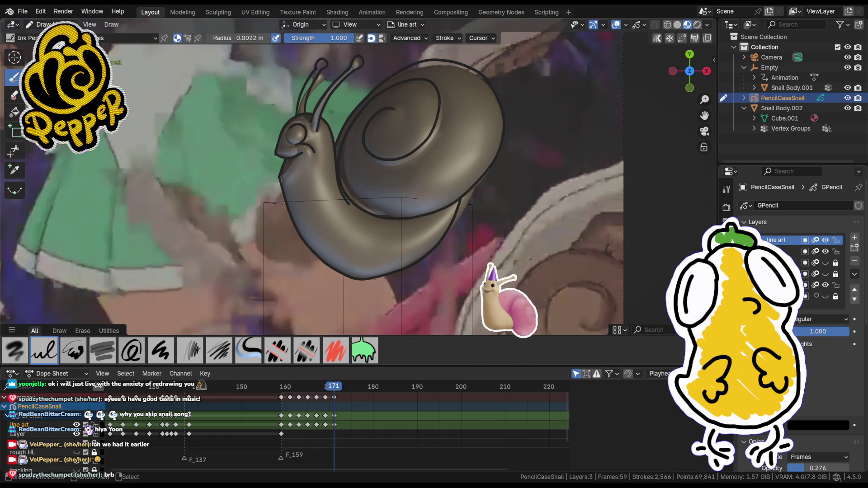
key(Tab)
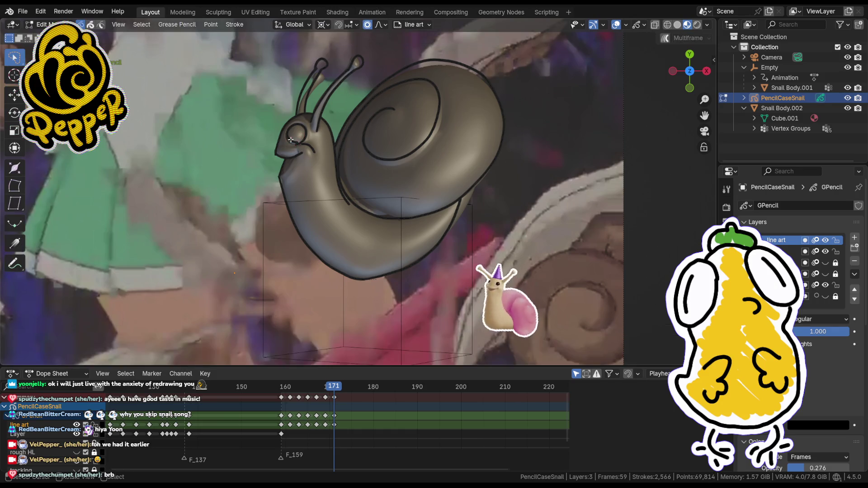
scroll(284, 136, up, 4)
- Nudge the eye ring's top and bottom points so the ring sits correctly around the eye
key(g)
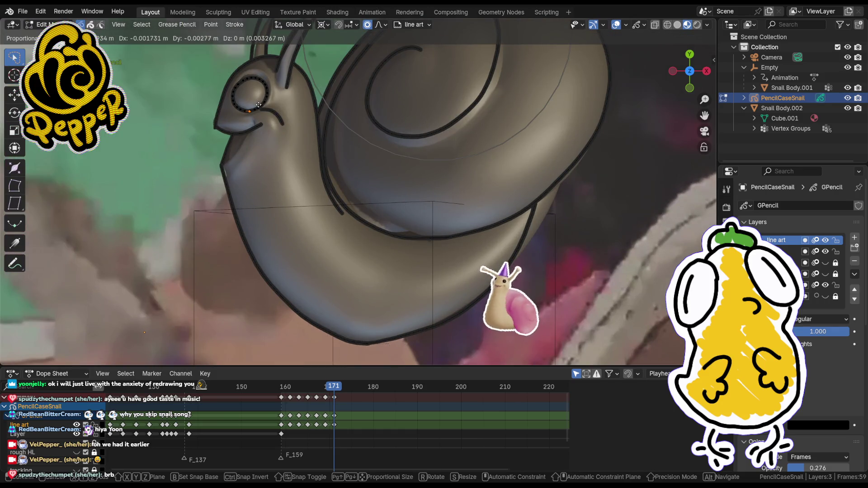
click(273, 103)
click(260, 80)
key(g)
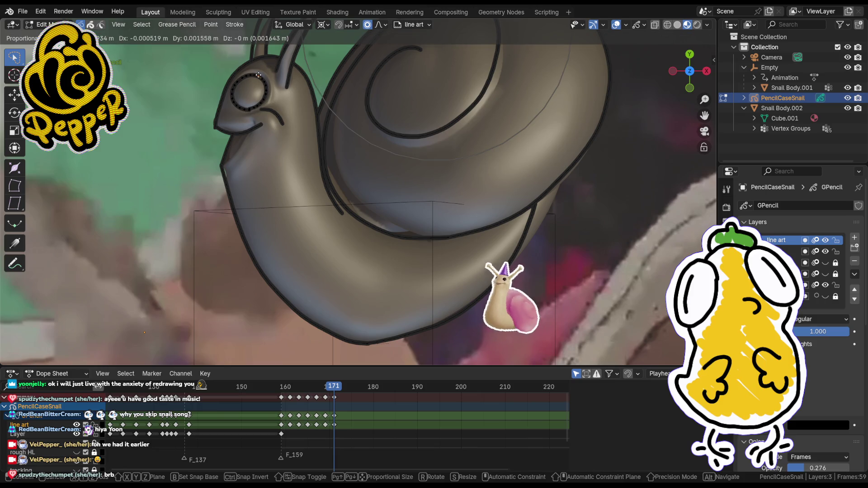
click(260, 81)
click(258, 108)
key(g)
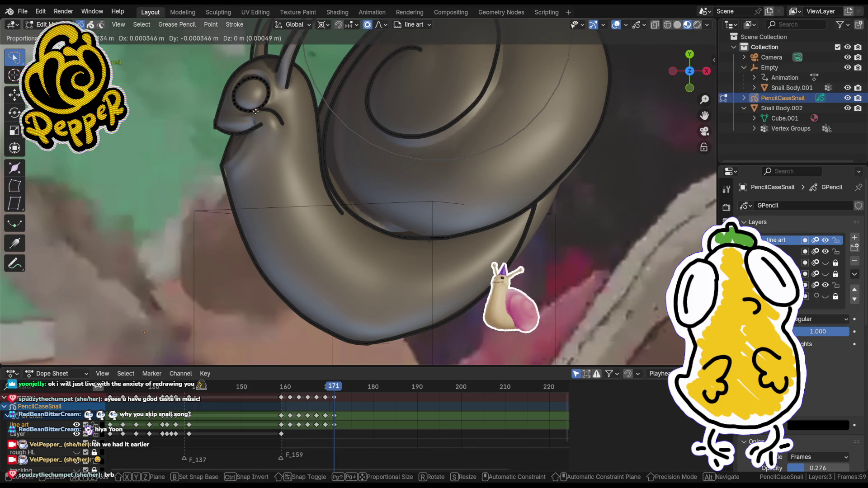
click(258, 109)
scroll(281, 157, down, 3)
scroll(305, 153, down, 2)
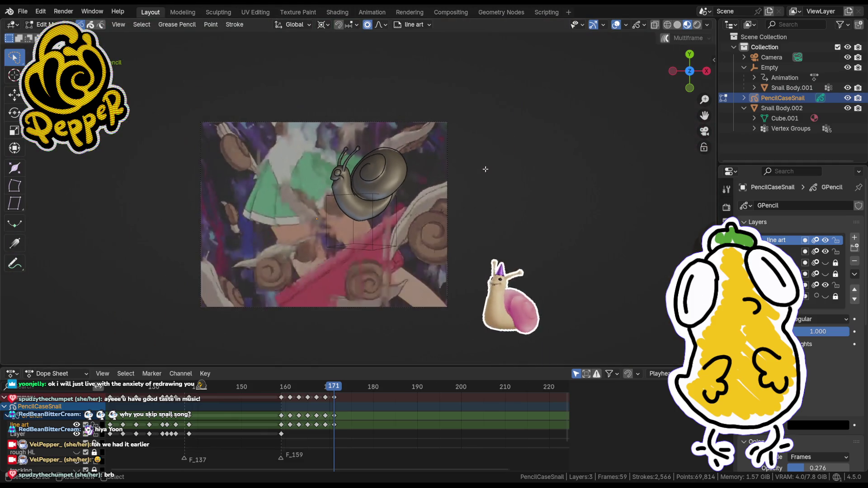
scroll(333, 151, up, 2)
scroll(333, 151, up, 3)
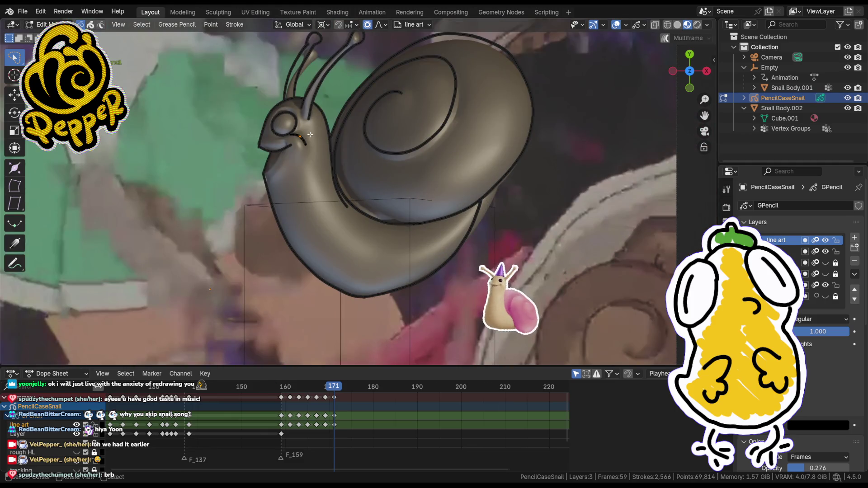
- Reposition the mouth point and proportionally reshape the body underside outline, then resume drawing through the camera
click(301, 136)
key(g)
click(305, 142)
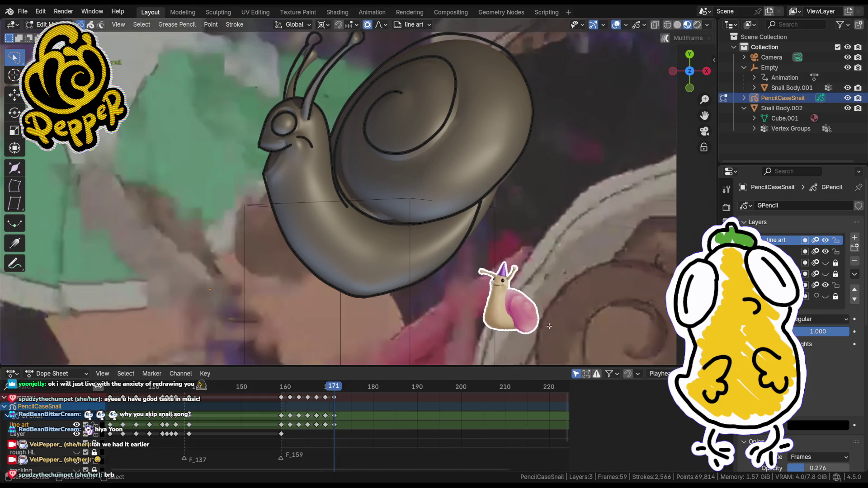
scroll(446, 178, down, 5)
scroll(446, 178, up, 4)
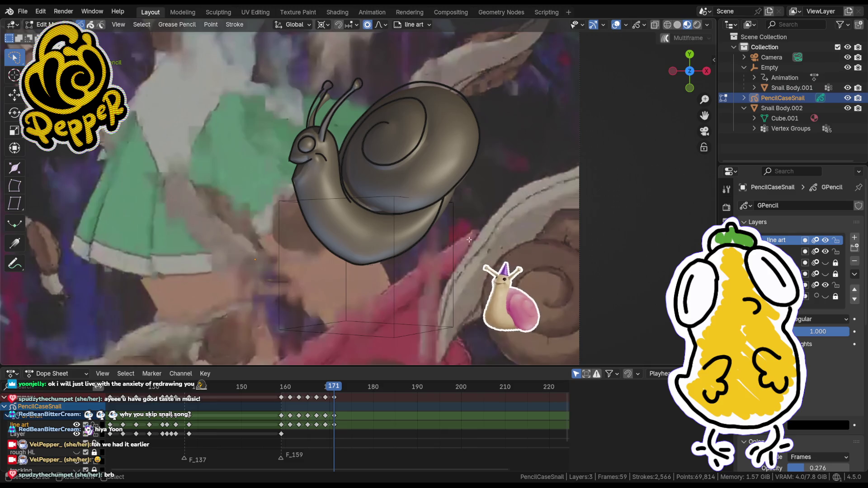
key(g)
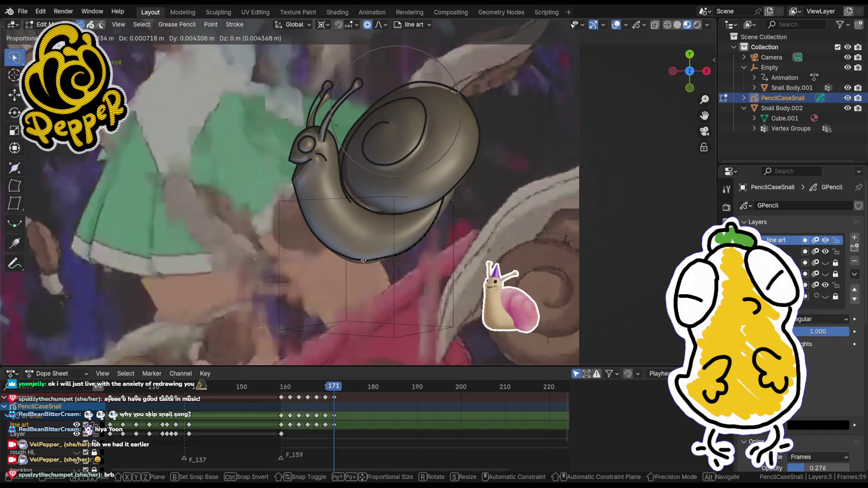
click(364, 260)
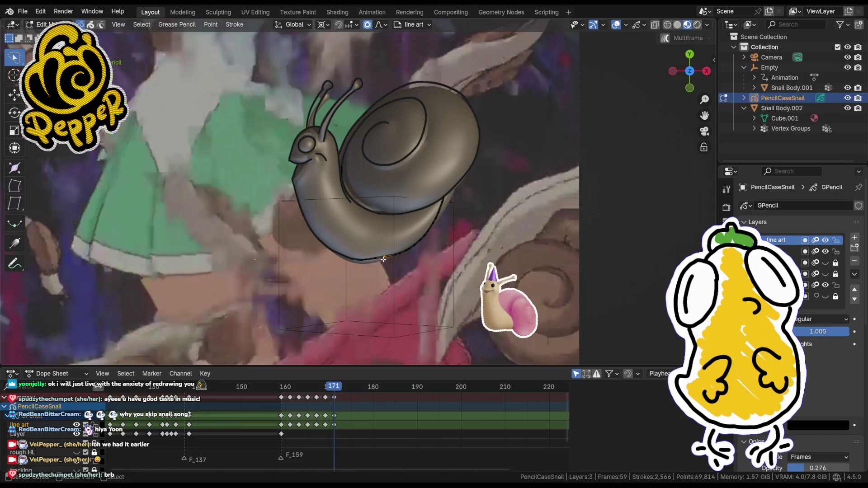
key(g)
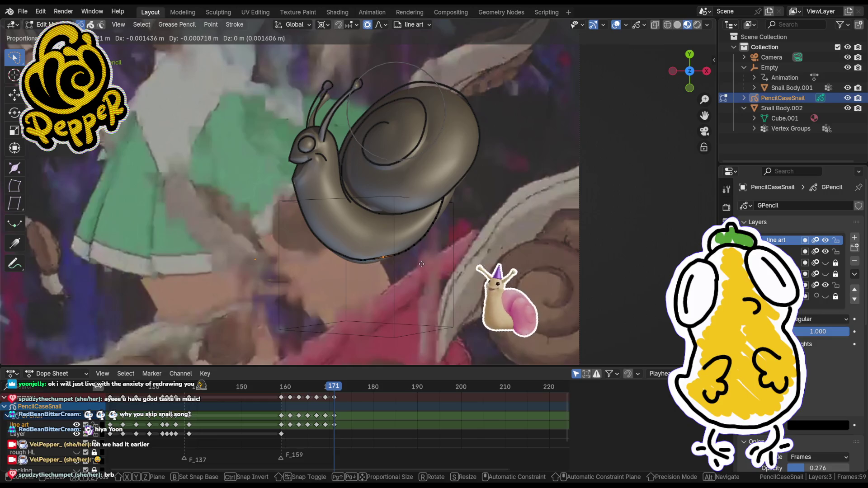
click(362, 261)
key(KP_0)
scroll(305, 203, up, 1)
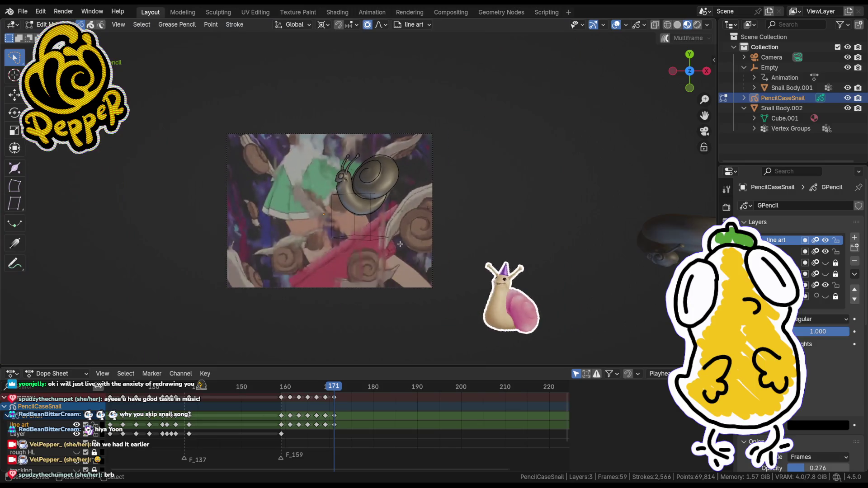
key(ctrl+Tab)
scroll(418, 257, up, 1)
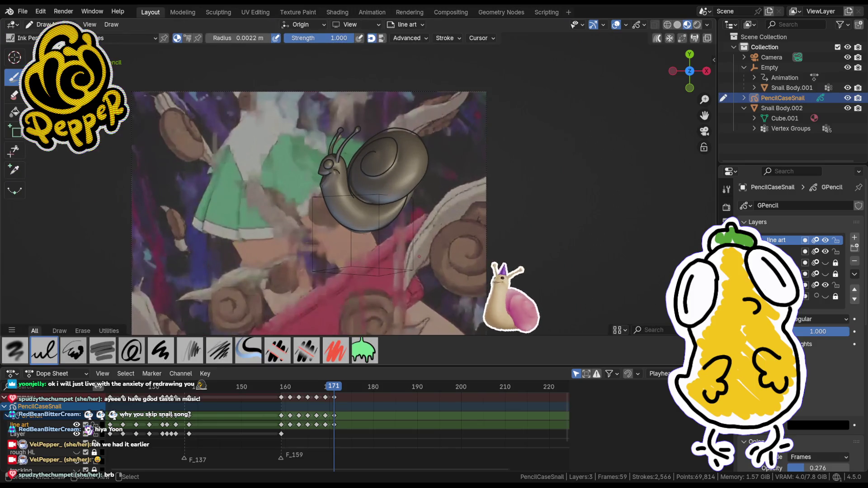
- Compare frames 172 and 173 of the reference, then insert keyframes for the chosen channels at 173
click(337, 389)
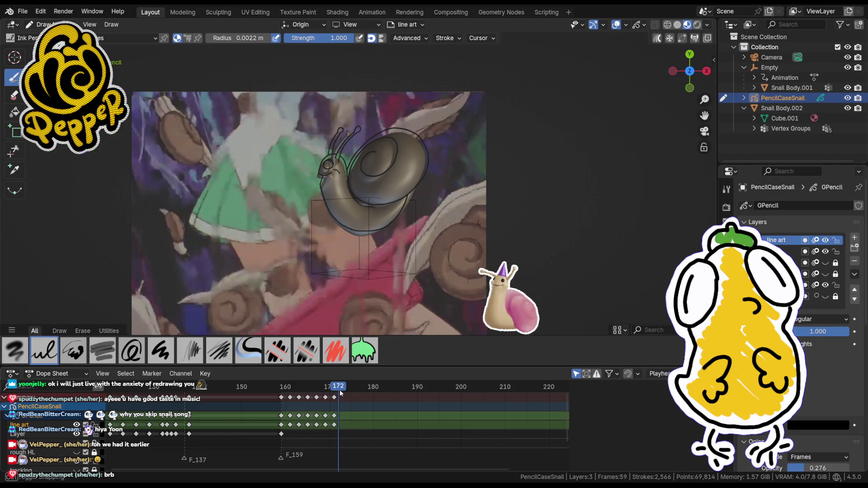
click(342, 390)
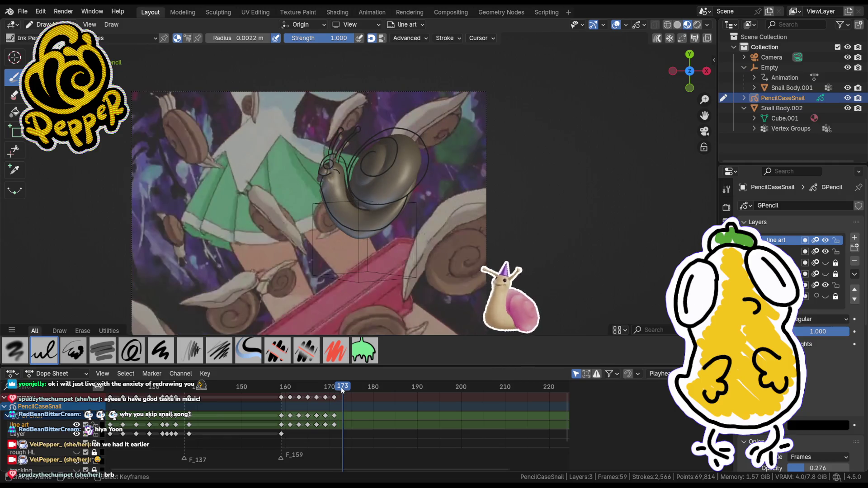
click(339, 389)
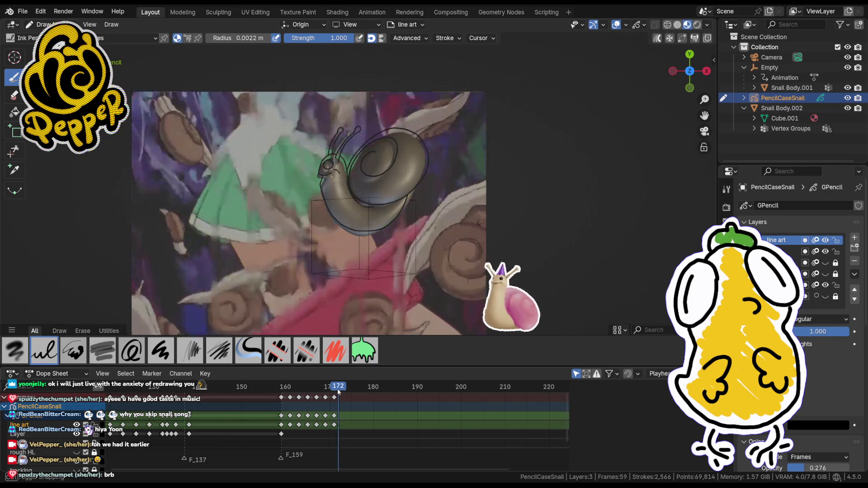
click(342, 389)
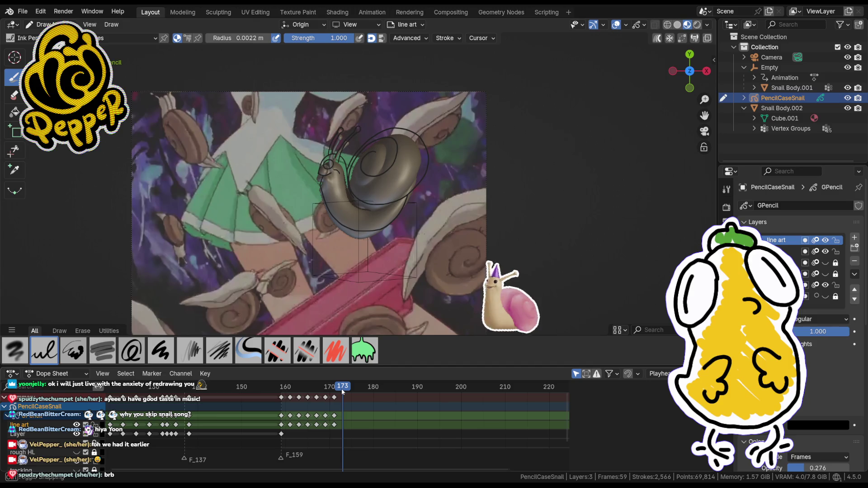
drag(342, 388, 342, 389)
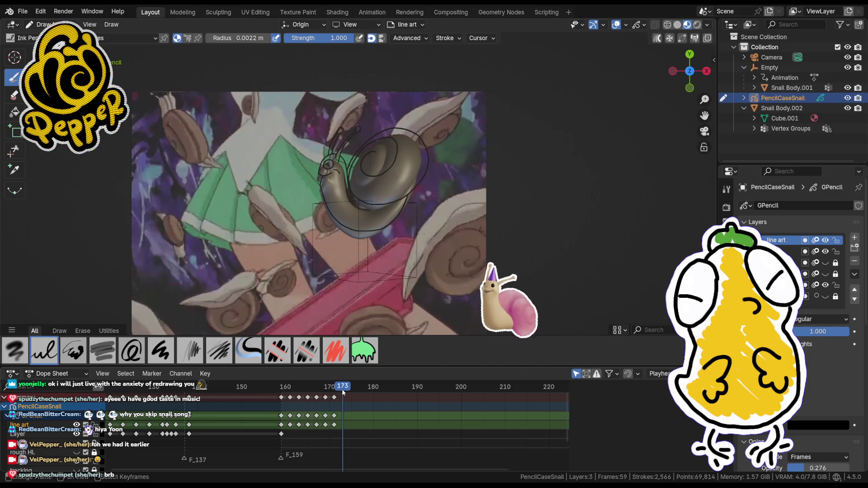
key(i)
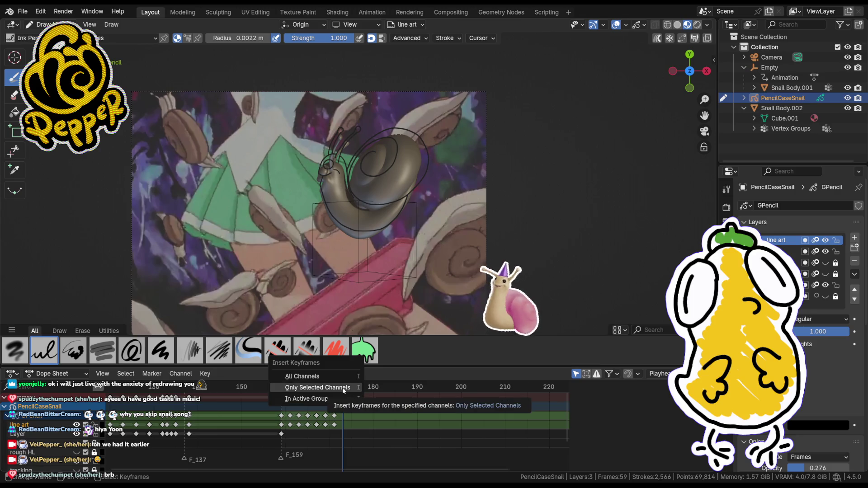
click(318, 388)
- Scrub back through earlier frames to review the motion, then key the active group at frame 173
mouse_move(285, 387)
mouse_down()
mouse_move(372, 395)
mouse_move(393, 401)
mouse_move(283, 394)
mouse_move(440, 414)
mouse_up()
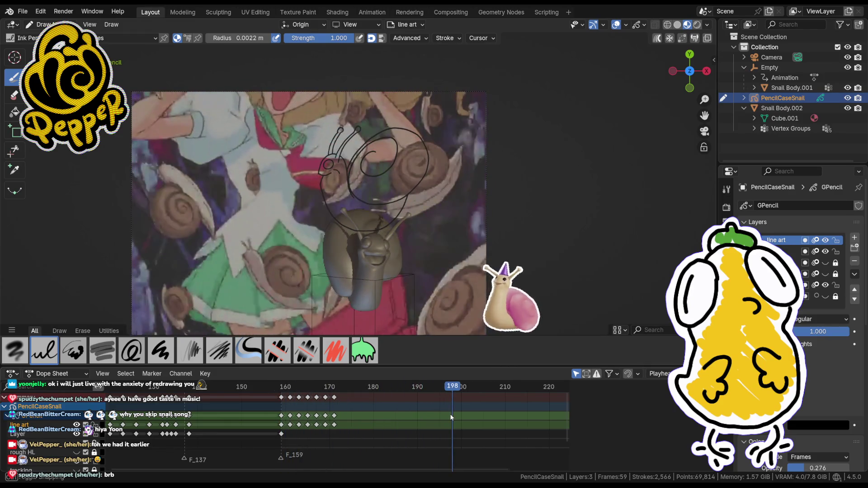
mouse_move(439, 414)
mouse_down()
mouse_move(281, 396)
mouse_move(361, 405)
mouse_move(334, 400)
mouse_move(343, 407)
mouse_up()
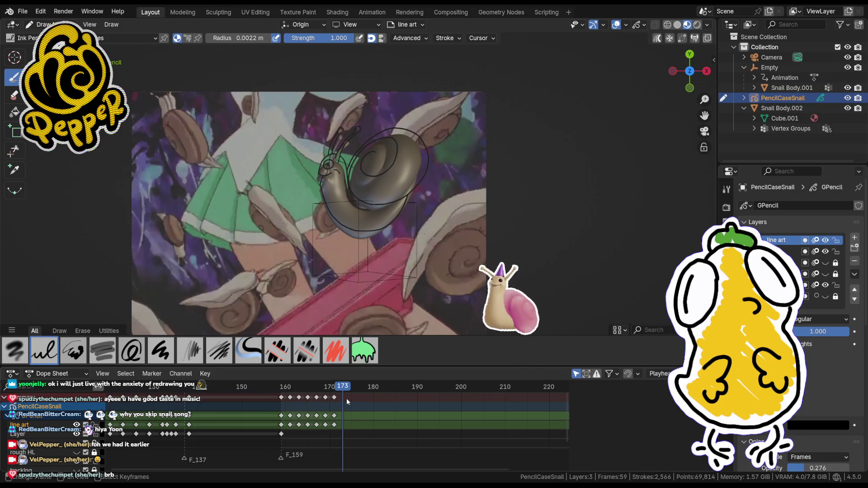
key(i)
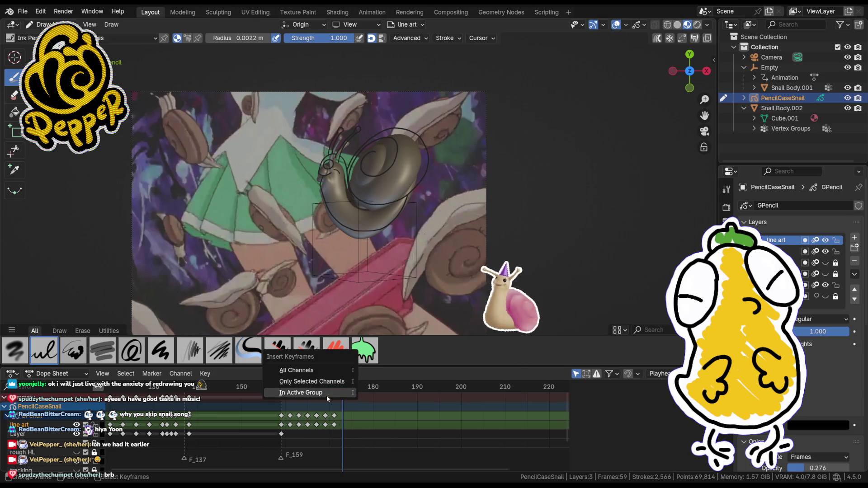
click(326, 395)
scroll(306, 190, up, 3)
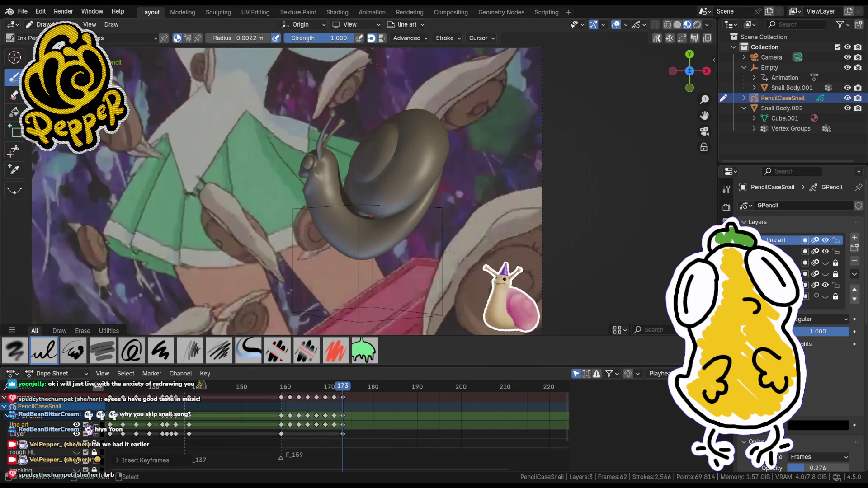
- Add a blank line-art frame at 173 and frame the snail closely through the camera view
mouse_move(306, 190)
middle_down()
mouse_move(326, 176)
mouse_move(305, 190)
middle_up()
key(Left)
key(i)
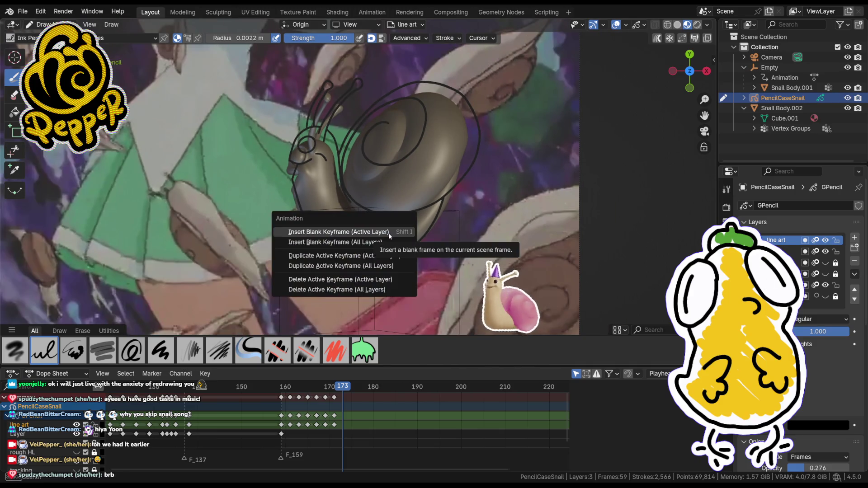
click(389, 232)
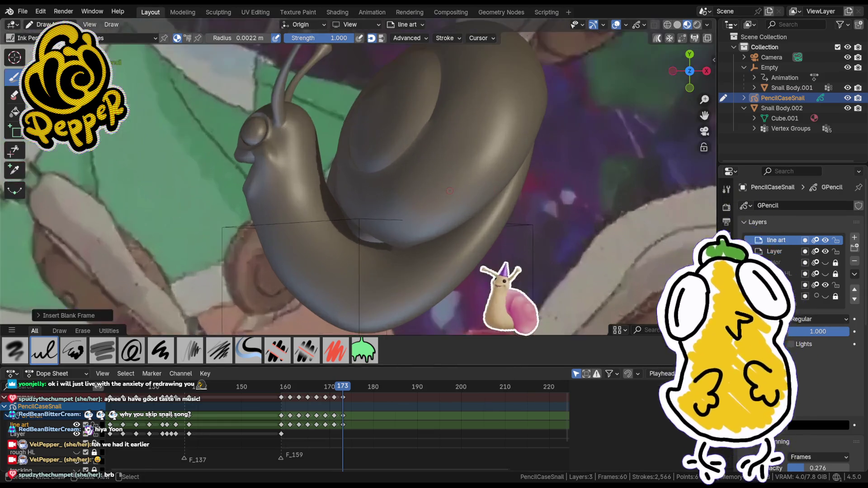
key(Home)
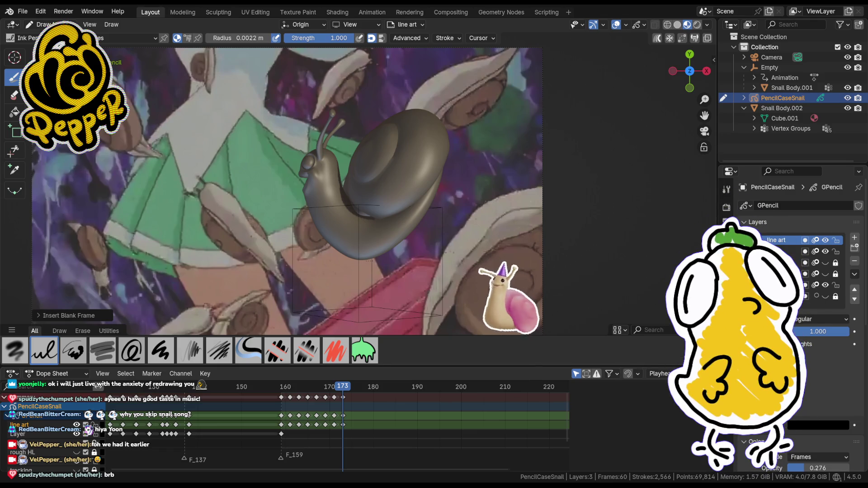
middle_drag(381, 225, 406, 271)
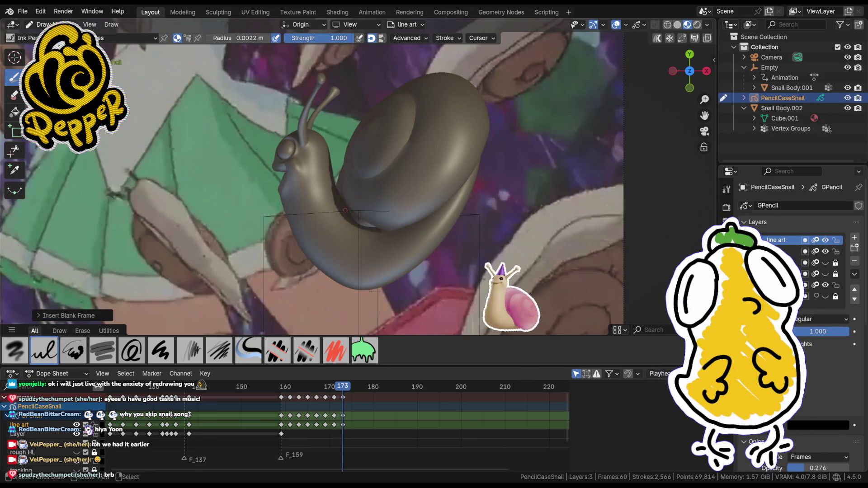
- Ink strokes along the shell's outer edge, undoing and restoring one, then go to point editing
key(ctrl+z)
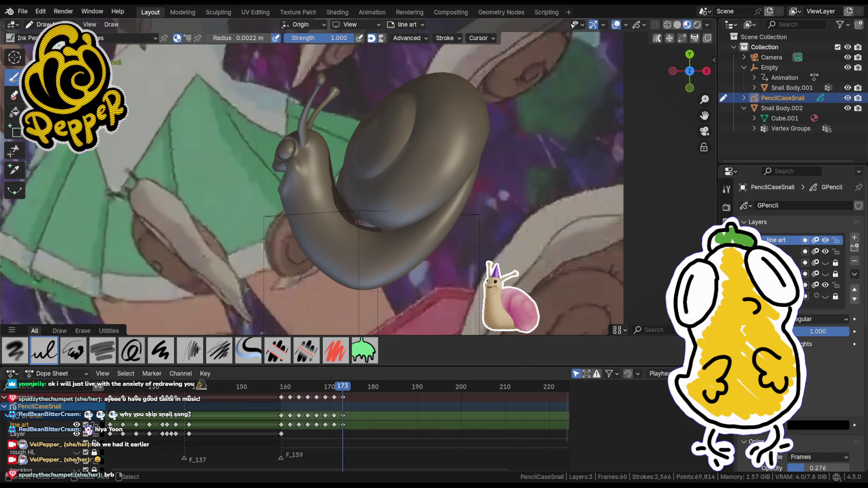
key(ctrl+shift+z)
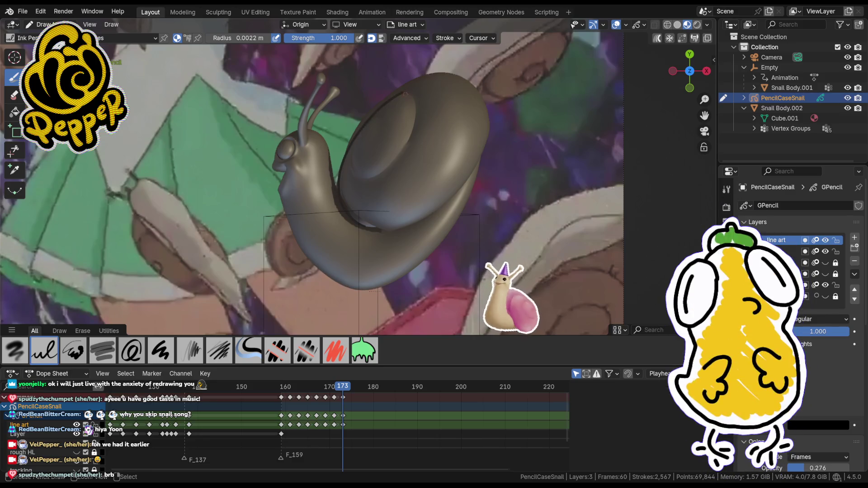
drag(342, 158, 339, 178)
drag(346, 126, 353, 156)
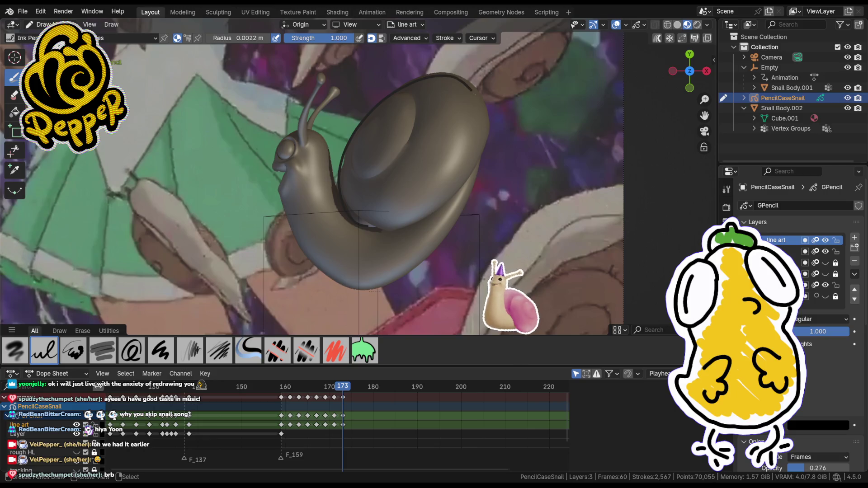
drag(448, 198, 401, 225)
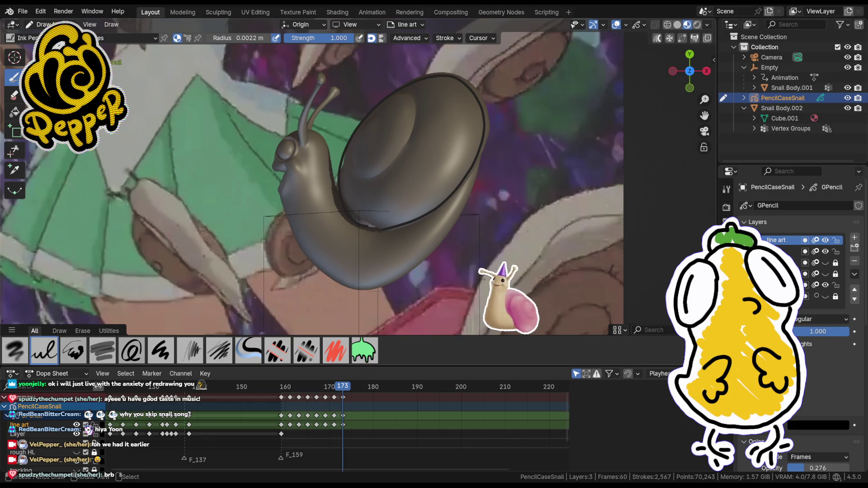
key(Tab)
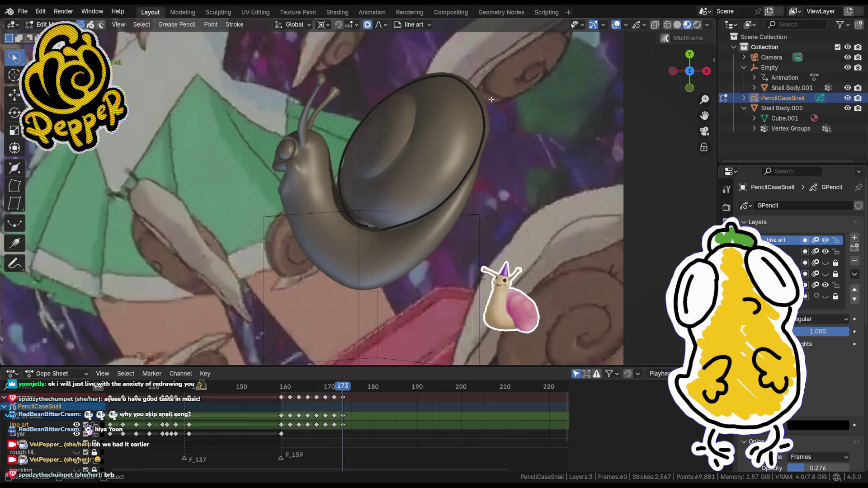
- Move shell outline points one by one until the line hugs the shell edge
click(490, 99)
key(g)
click(499, 97)
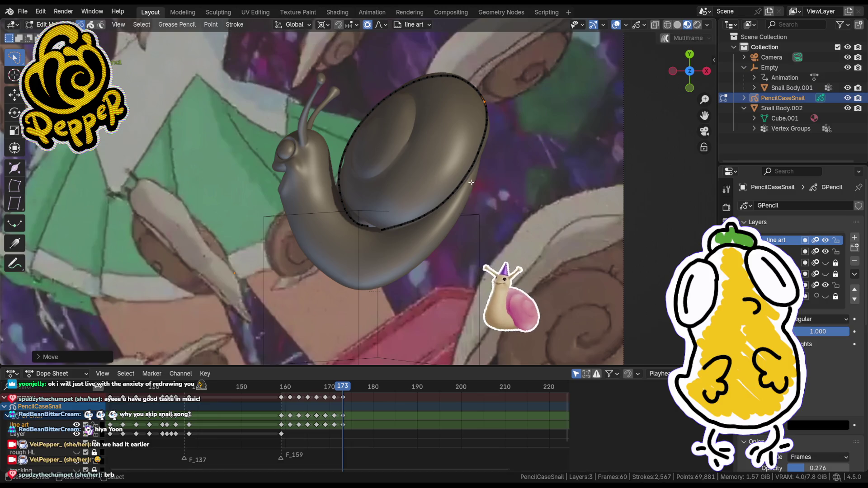
key(g)
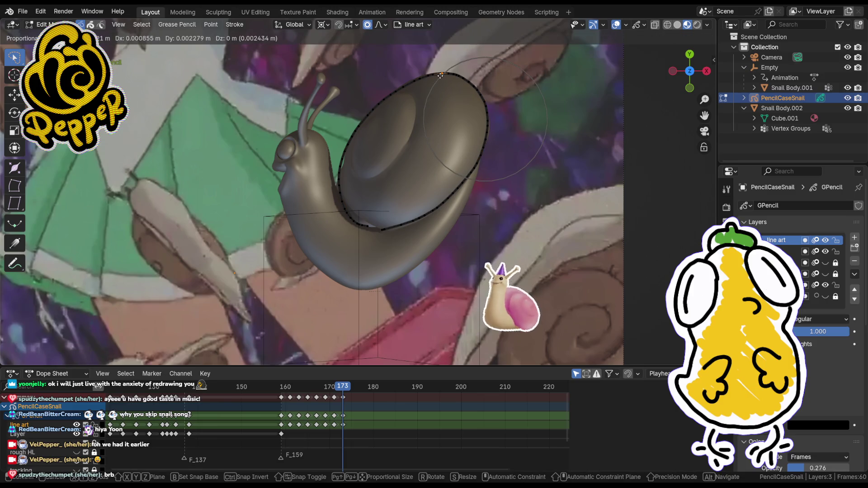
click(438, 211)
key(g)
click(439, 211)
key(g)
click(404, 229)
key(g)
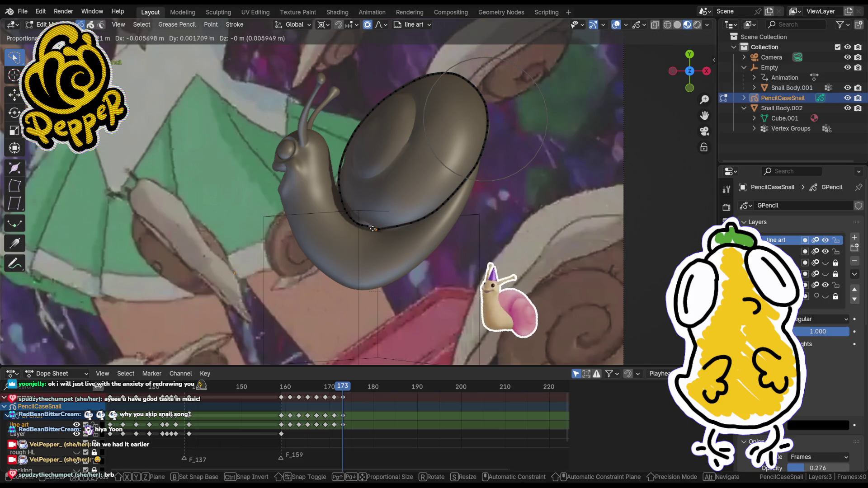
click(378, 229)
key(g)
click(410, 229)
key(g)
click(379, 230)
key(g)
click(378, 229)
key(g)
click(381, 228)
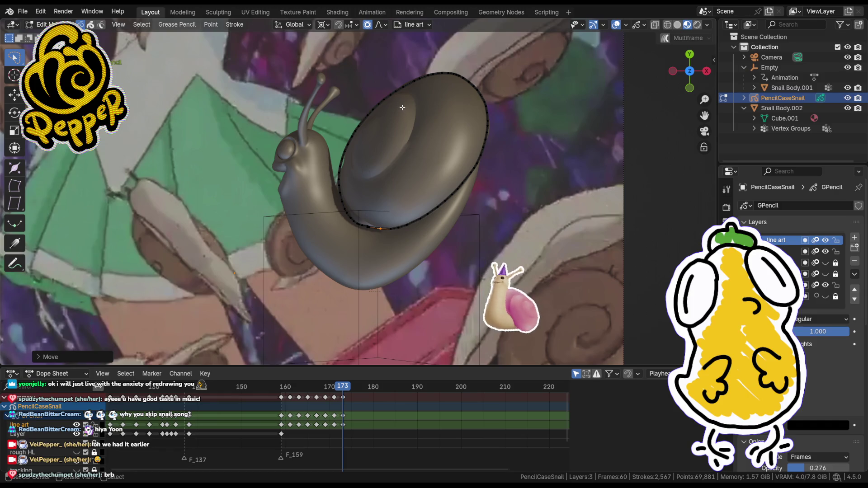
- Return to Draw Mode and attempt the curved line inside the shell, undoing twice, then start the spiral
key(ctrl+Tab)
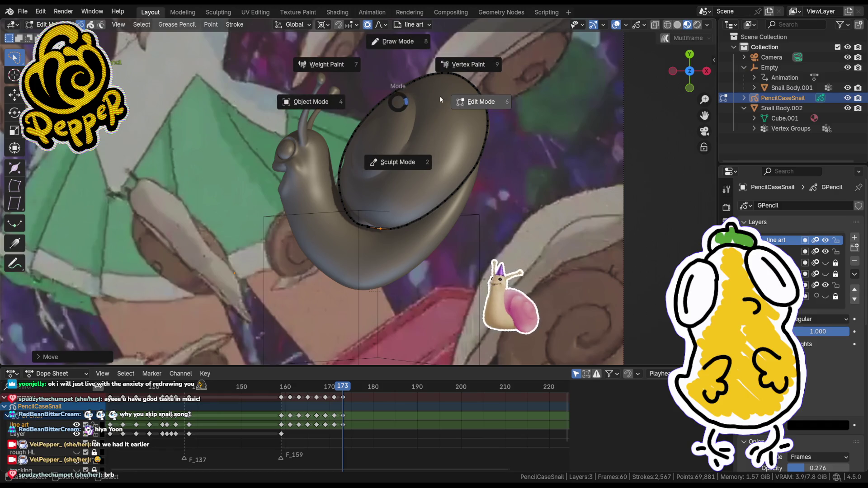
click(400, 42)
drag(410, 115, 376, 165)
key(shift+z)
key(shift+z)
key(ctrl+z)
drag(412, 124, 360, 178)
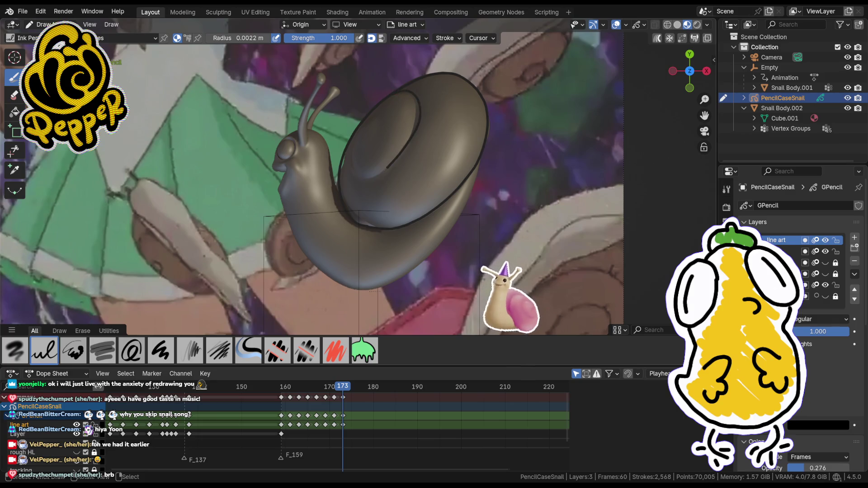
key(ctrl+z)
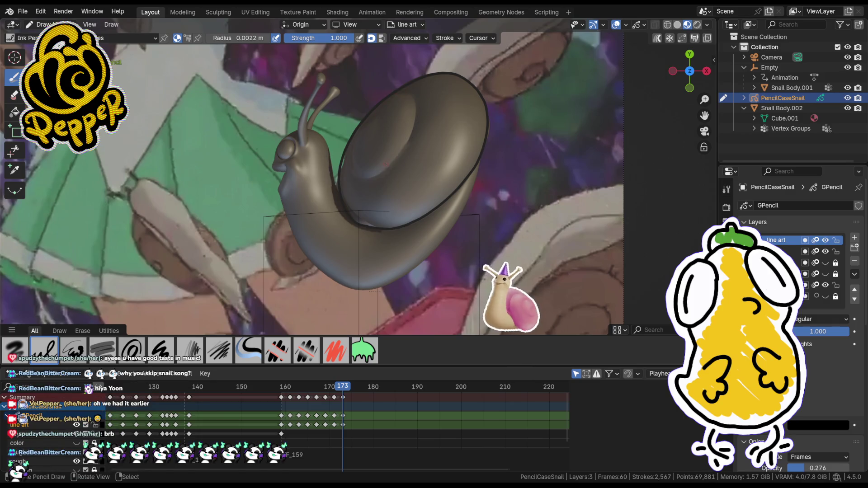
drag(392, 97, 417, 107)
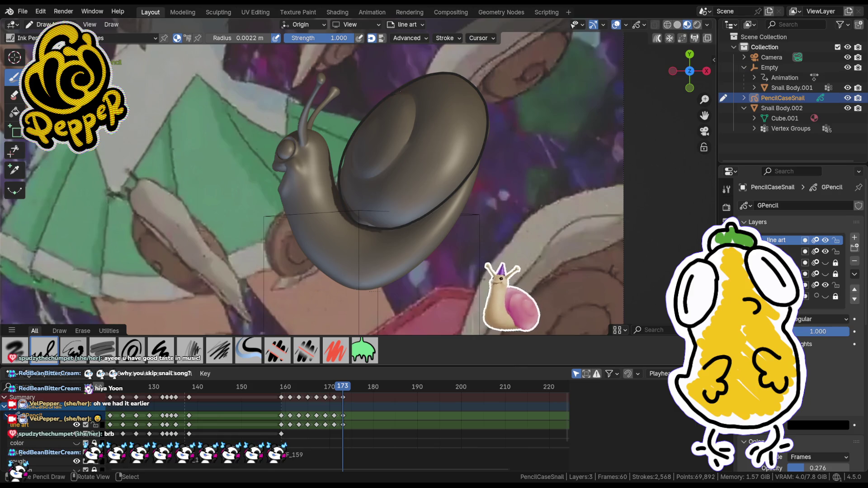
- Extend the shell spiral, then undo the series of small strokes near the head and body
drag(383, 170, 362, 176)
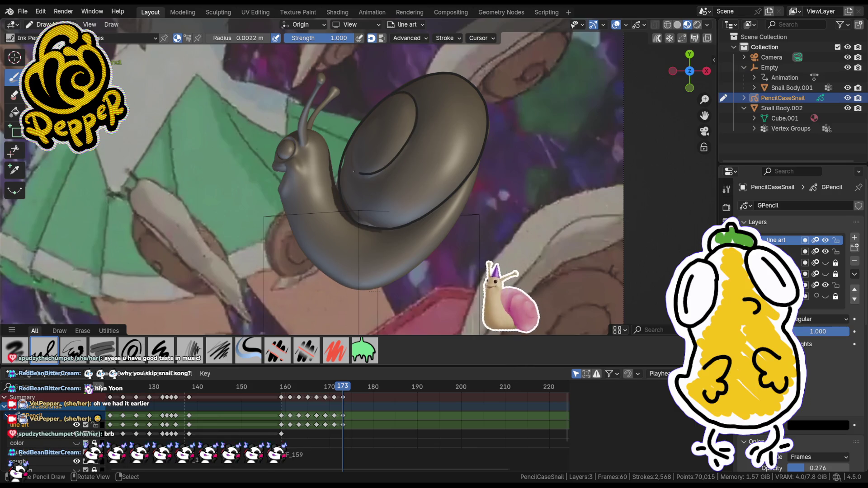
key(ctrl+z)
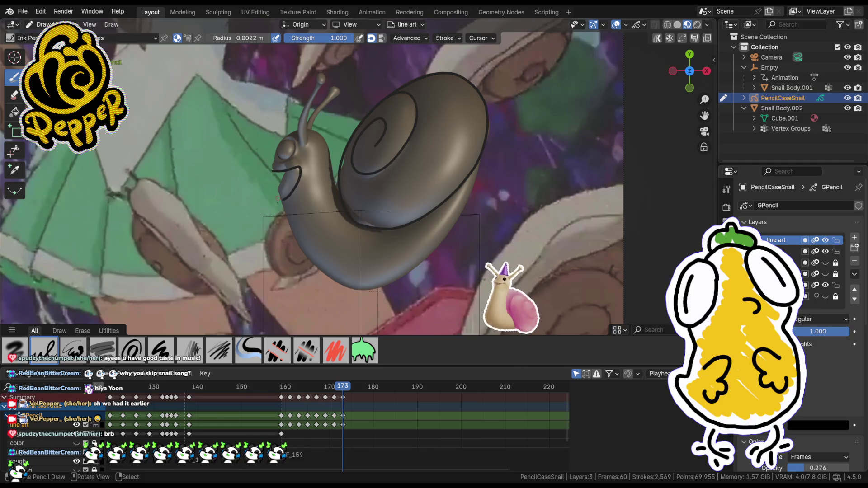
key(ctrl+z)
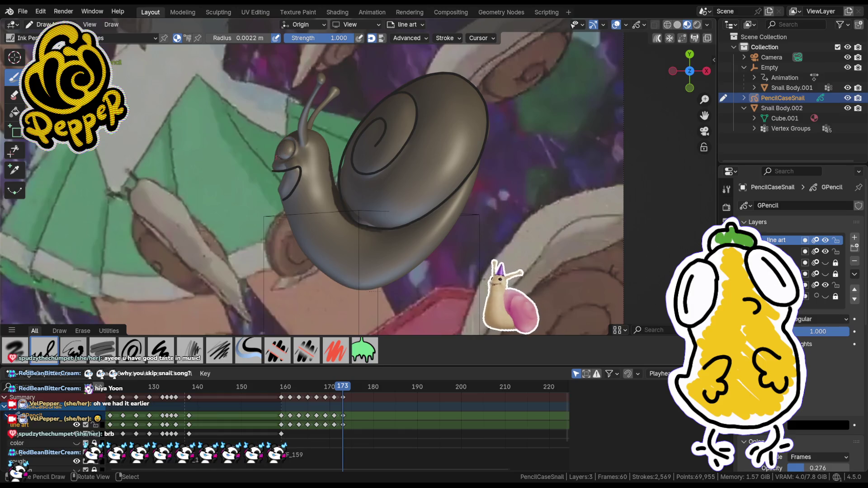
key(ctrl+z)
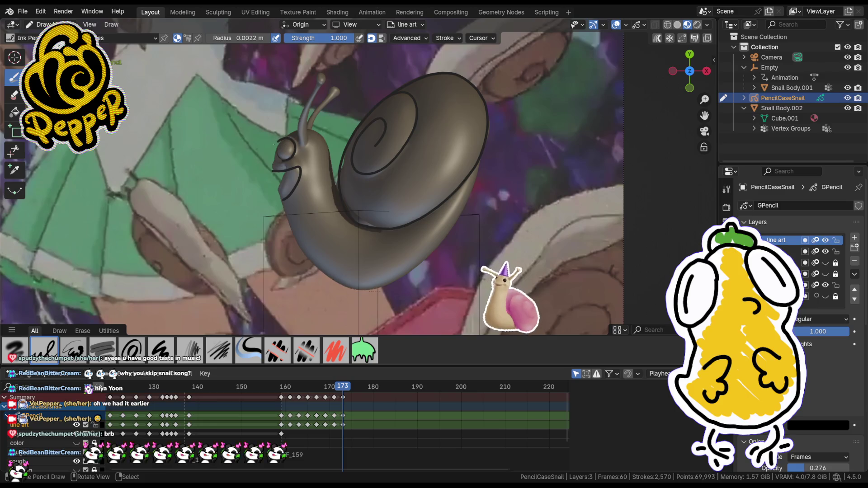
key(ctrl+z)
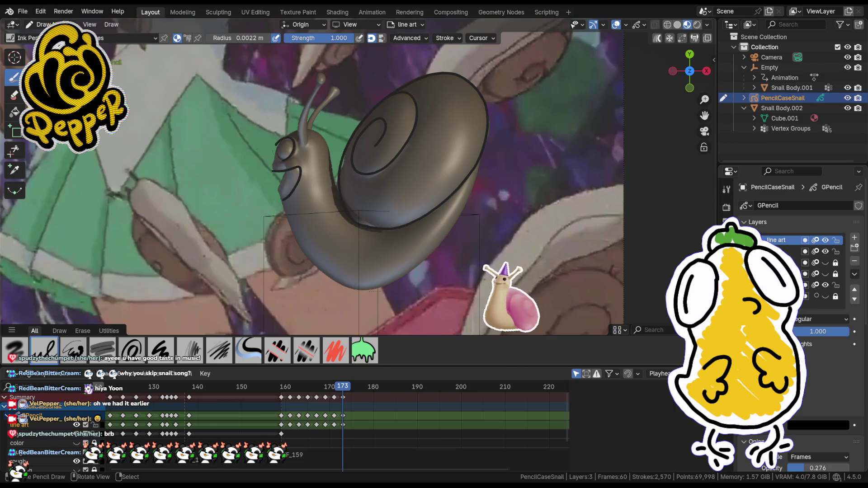
key(ctrl+z)
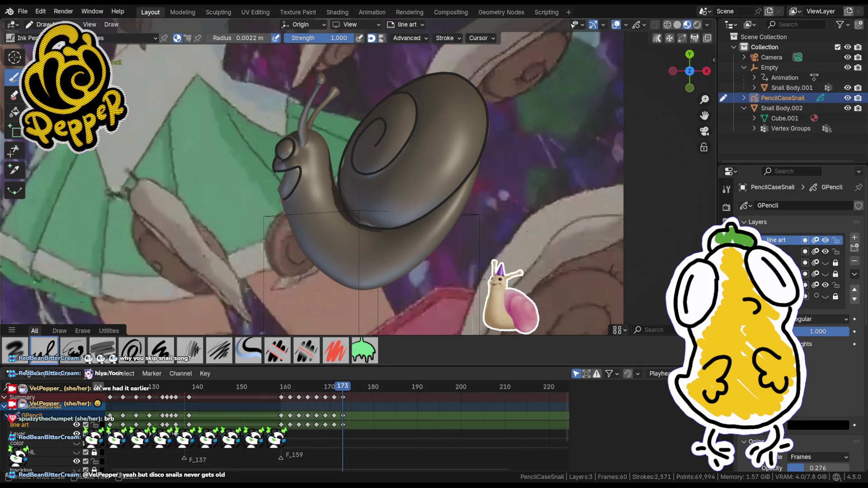
key(ctrl+z)
- Ink the snail body's edge with a few short strokes, retrying one, and start a stroke by the antenna
drag(280, 202, 297, 247)
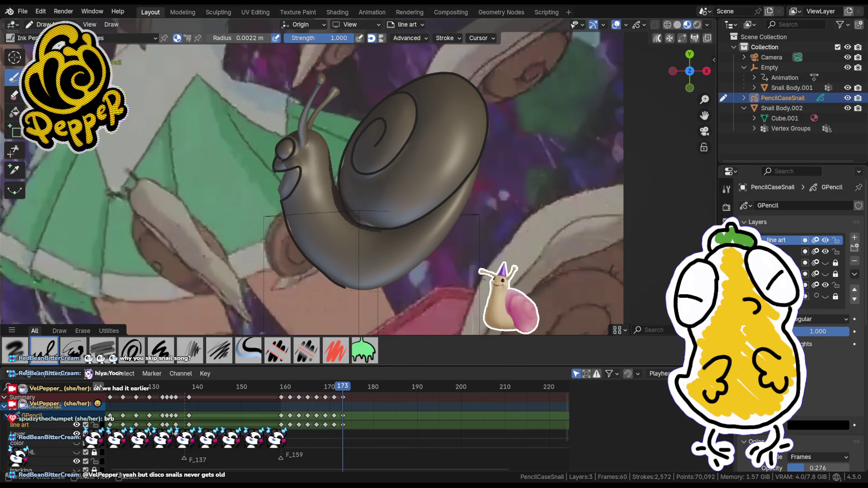
drag(370, 291, 373, 292)
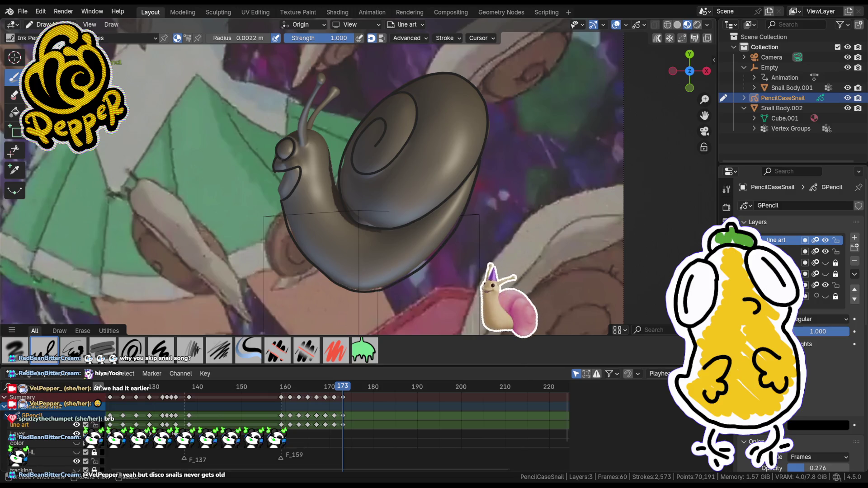
drag(341, 202, 342, 191)
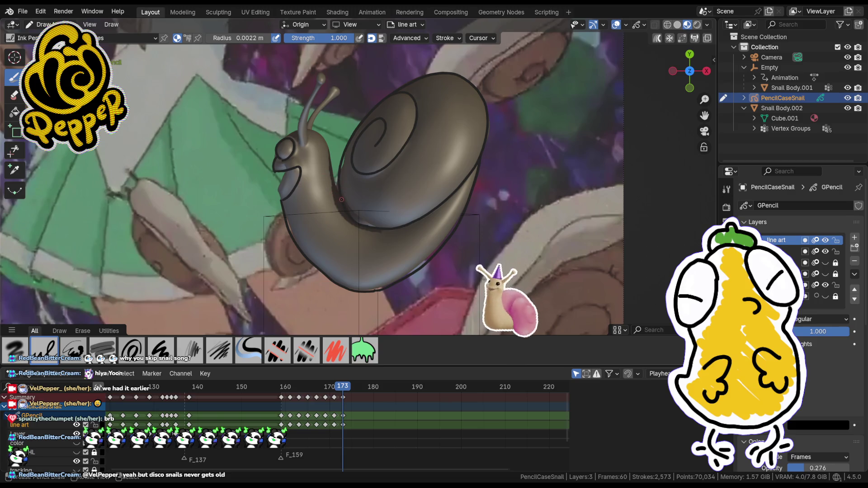
key(ctrl+z)
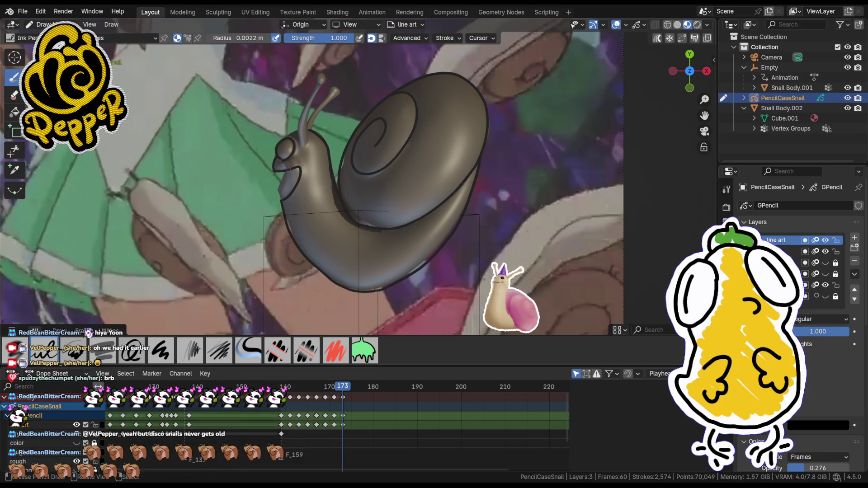
mouse_move(316, 95)
mouse_down()
mouse_move(324, 139)
mouse_move(314, 129)
mouse_up()
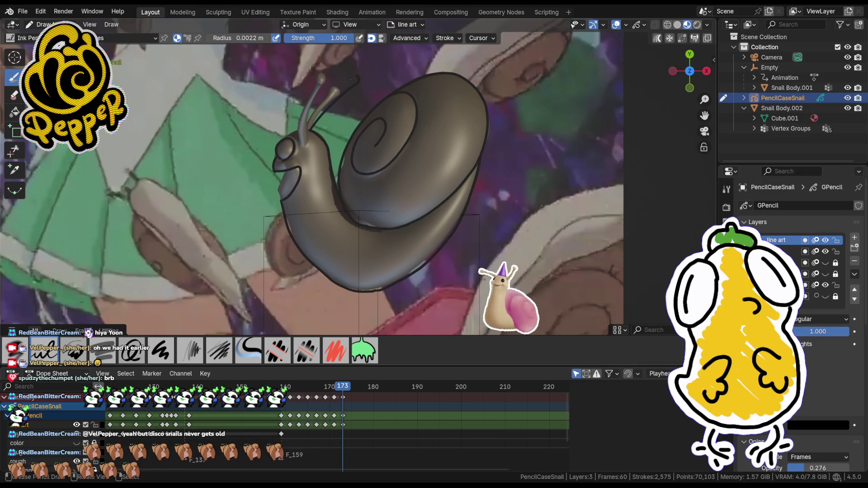
- Redraw the antenna strokes, tracing ink along the right antenna and down the left one
key(ctrl+z)
drag(319, 105, 326, 130)
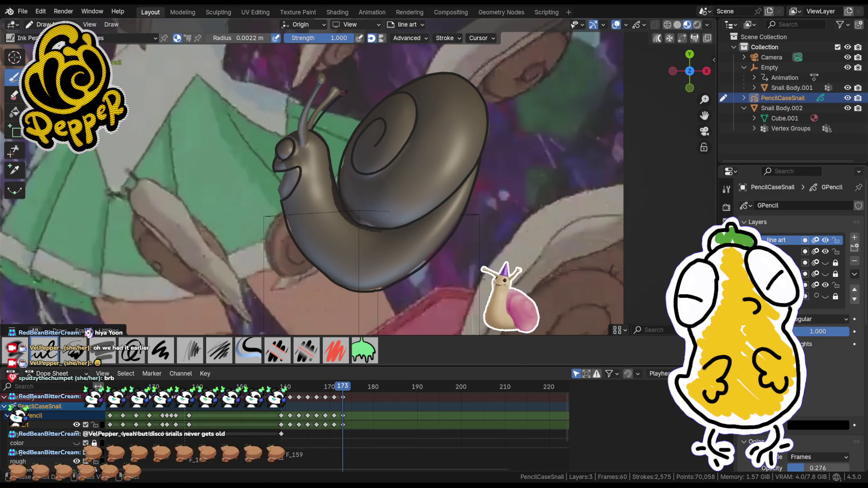
drag(336, 91, 339, 98)
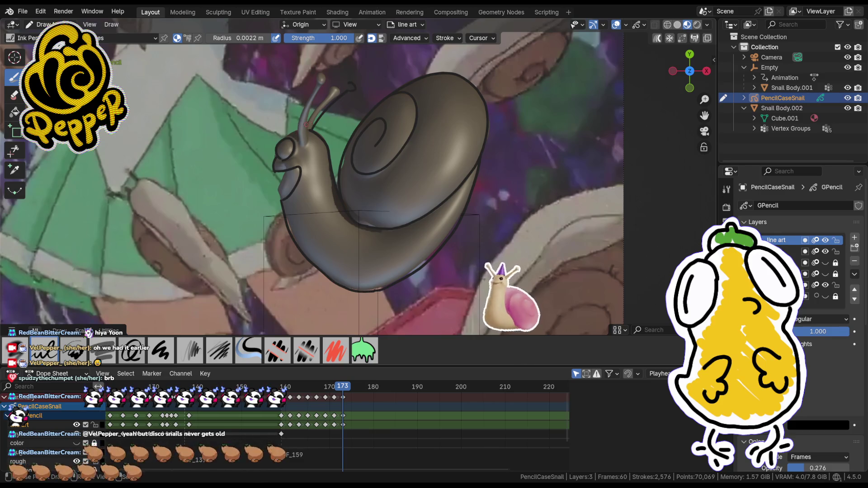
drag(354, 82, 316, 114)
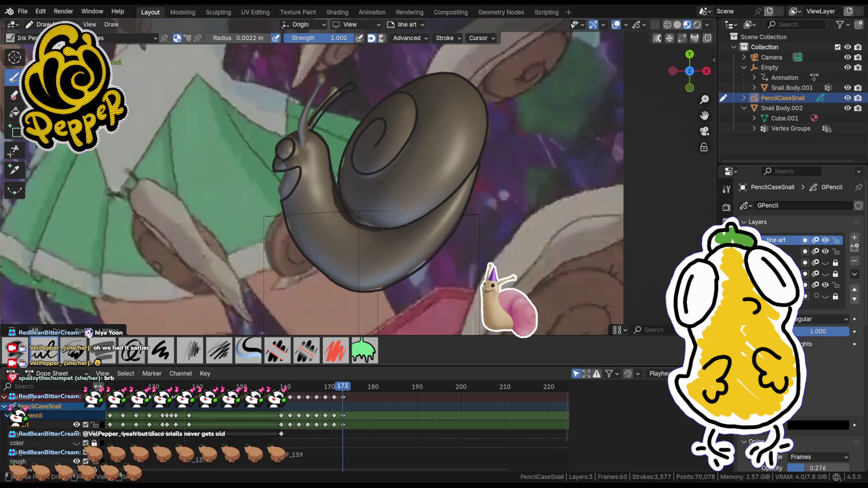
drag(302, 141, 306, 82)
drag(303, 142, 298, 102)
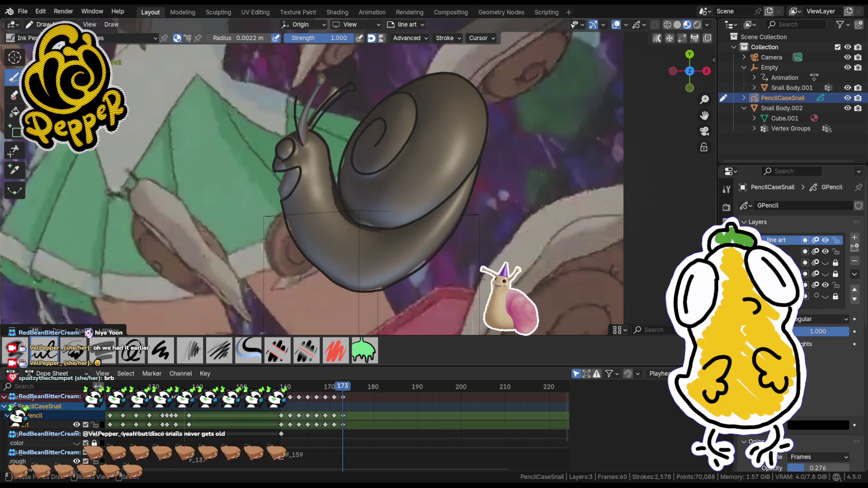
drag(300, 146, 299, 90)
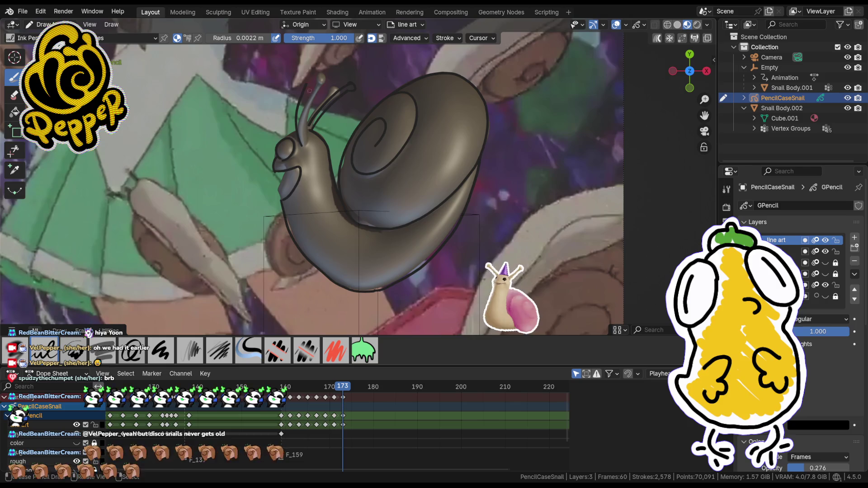
- Finish the left antenna line and tip detail, undoing stray marks, then step forward a frame
drag(306, 142, 310, 87)
key(ctrl+z)
drag(306, 143, 310, 86)
drag(309, 136, 306, 82)
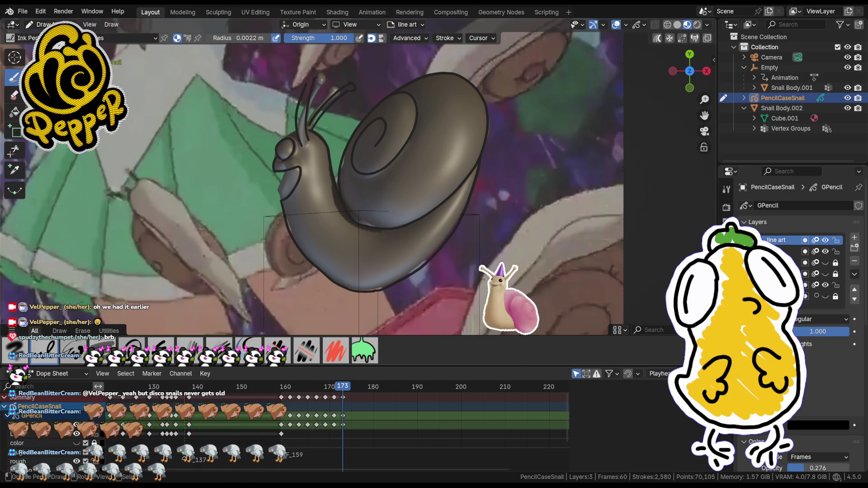
key(ctrl+z)
drag(310, 82, 314, 76)
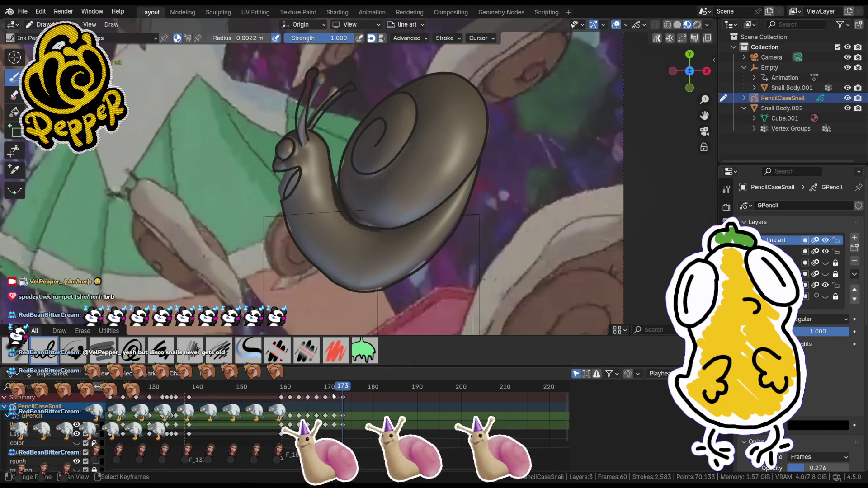
drag(344, 389, 348, 389)
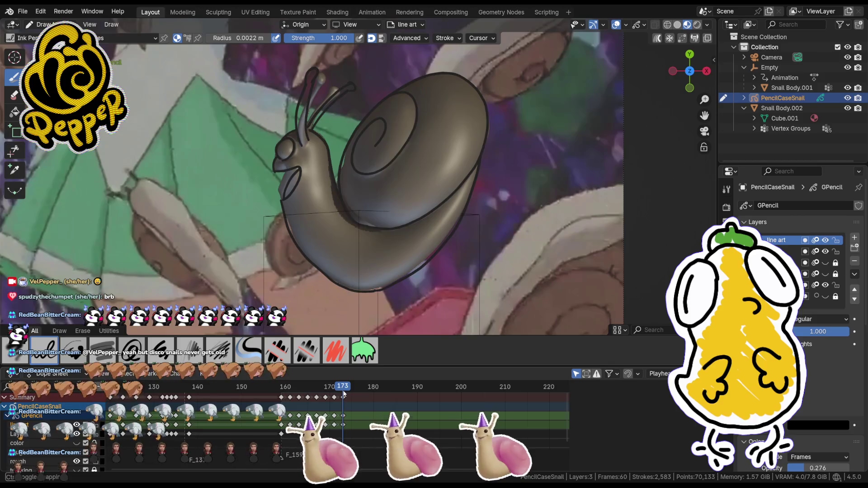
- Go to frame 175, insert a blank keyframe on the line-art layer, and trace the shell's lower edge
key(z)
drag(348, 390, 353, 396)
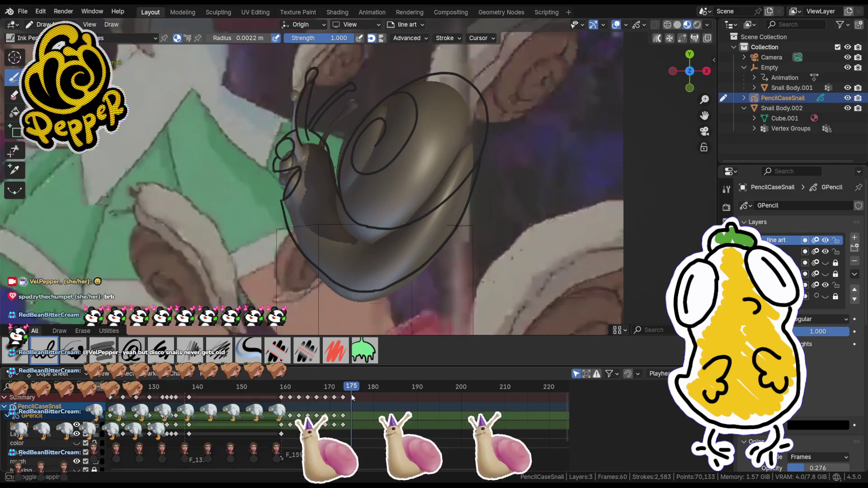
key(i)
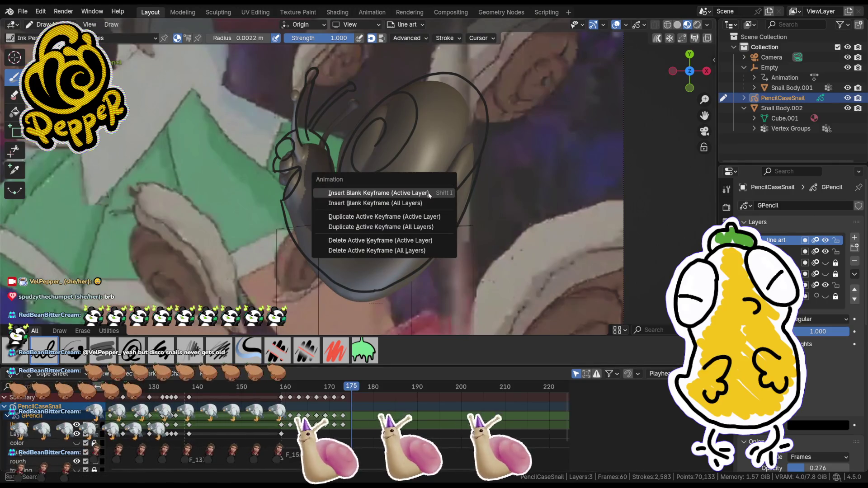
click(422, 196)
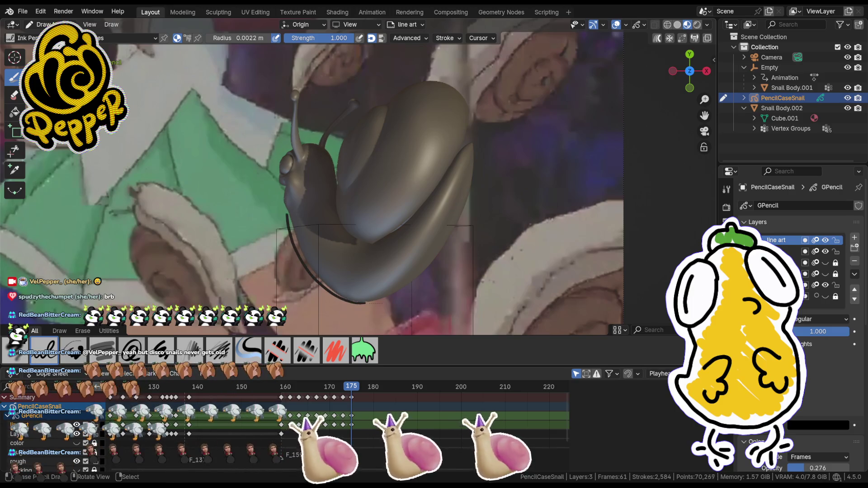
drag(295, 231, 356, 303)
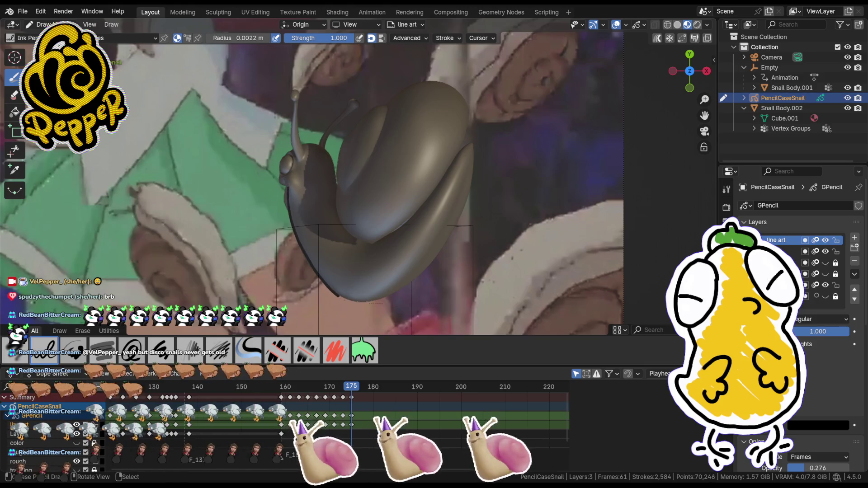
- Redraw the shell's lower edge, trace its right edge, and add a small mark on the lower shell
key(ctrl+z)
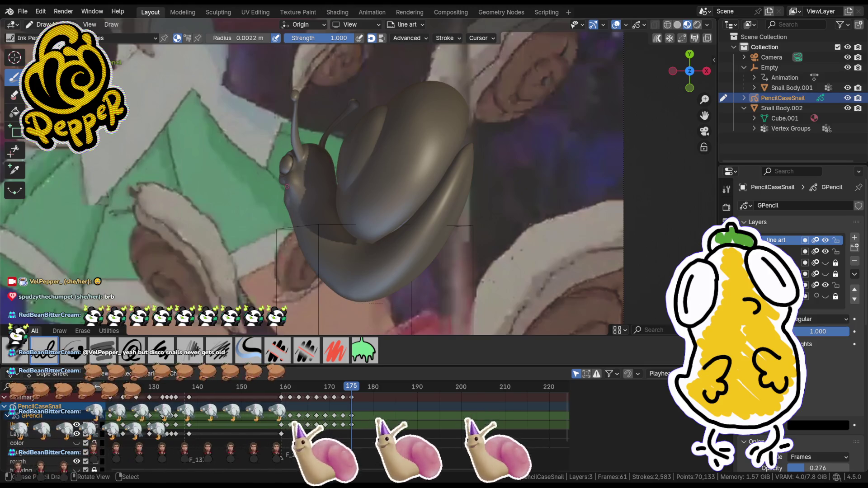
mouse_move(288, 194)
mouse_down()
mouse_move(343, 298)
mouse_move(290, 227)
mouse_up()
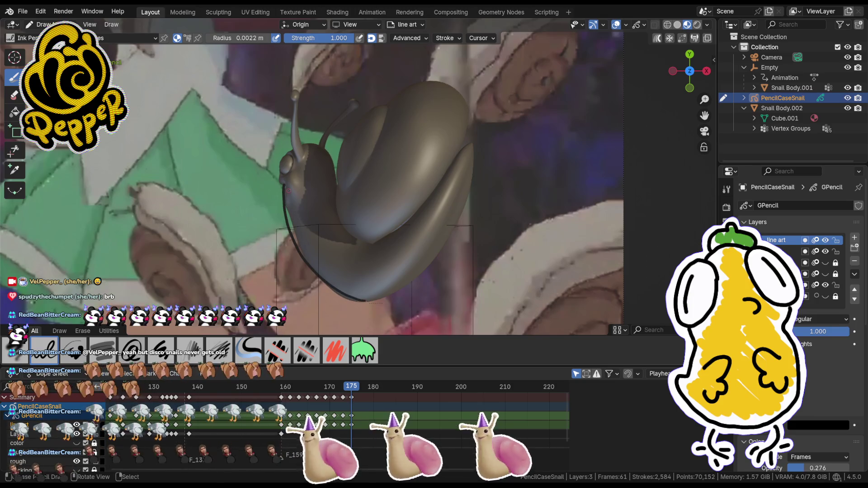
drag(428, 269, 480, 156)
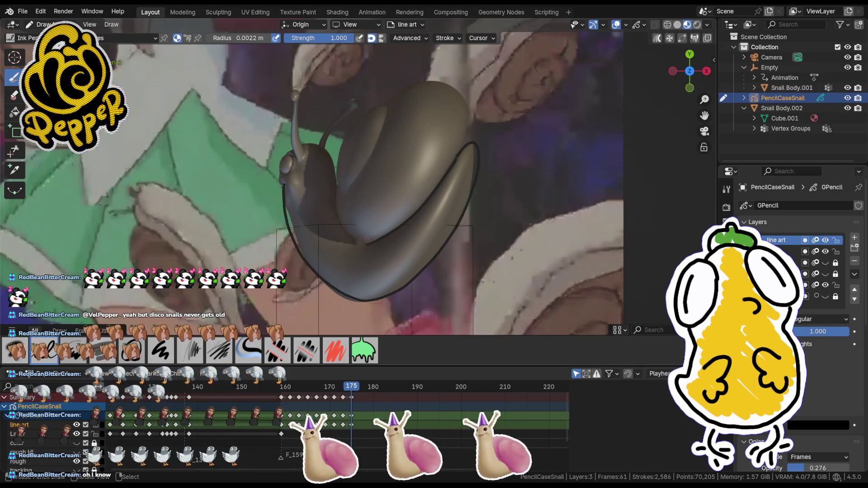
drag(364, 243, 353, 236)
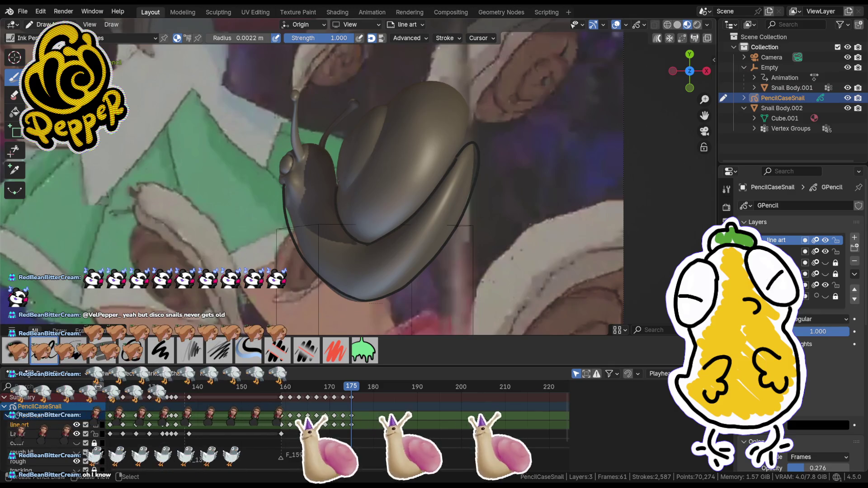
- Draw the shell's inner coil contours, redrawing one that missed, plus a short line near the shell top
mouse_move(337, 180)
mouse_down()
mouse_move(340, 151)
mouse_move(364, 115)
mouse_up()
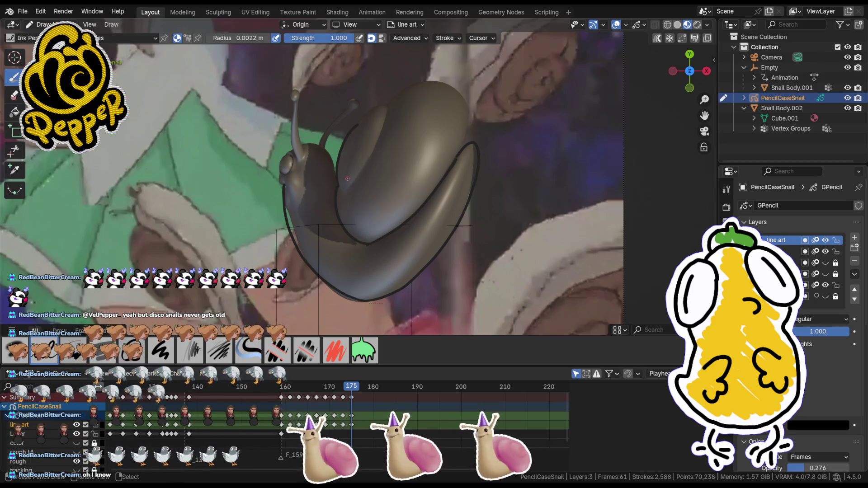
mouse_move(350, 133)
mouse_down()
mouse_move(359, 158)
mouse_move(353, 137)
mouse_up()
key(ctrl+z)
key(ctrl+z)
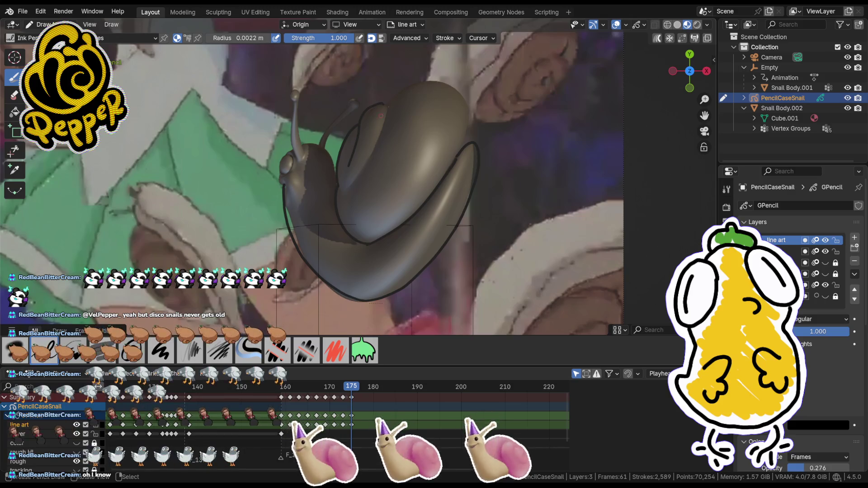
drag(350, 186, 390, 112)
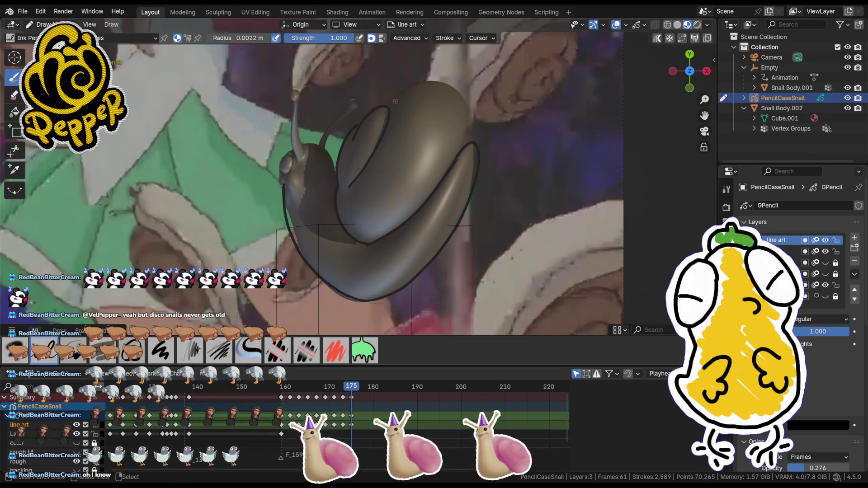
drag(384, 109, 399, 92)
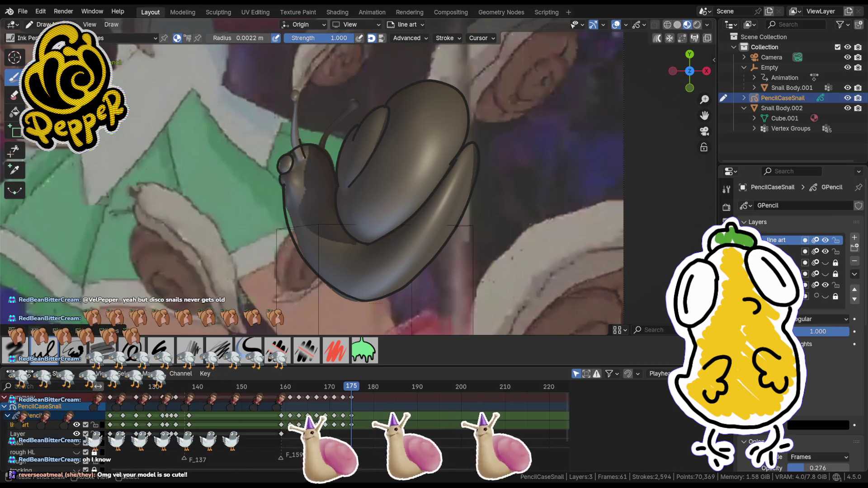
- Trace the shell edge beside the head, redrawing it once after an undo
drag(296, 157, 291, 121)
drag(292, 158, 296, 96)
key(ctrl+z)
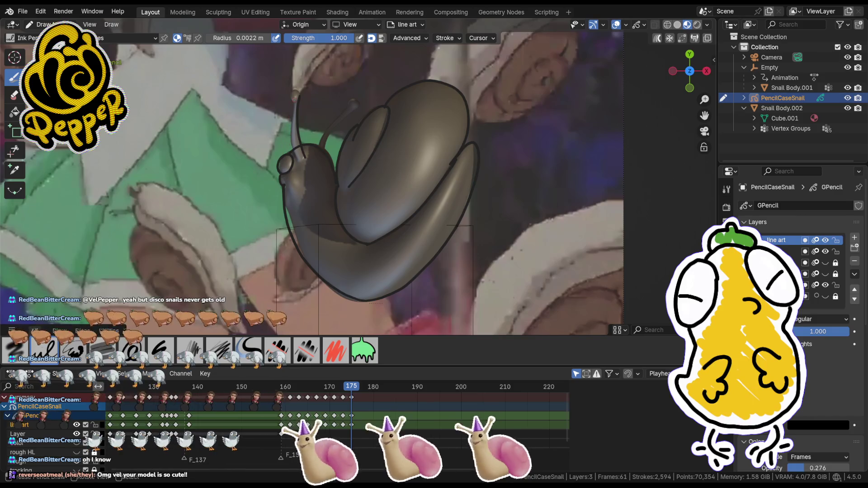
drag(291, 113, 292, 139)
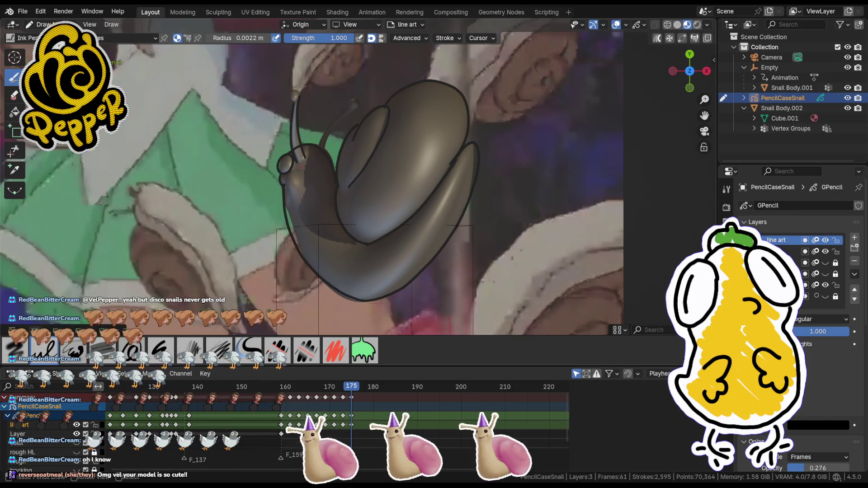
drag(297, 99, 293, 87)
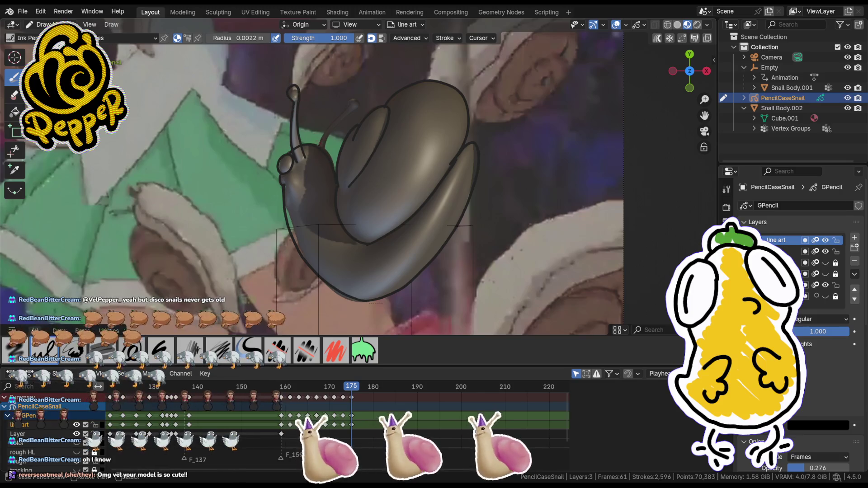
- Add short detail strokes on the upper shell, then move the playhead to frame 177
drag(353, 102, 352, 112)
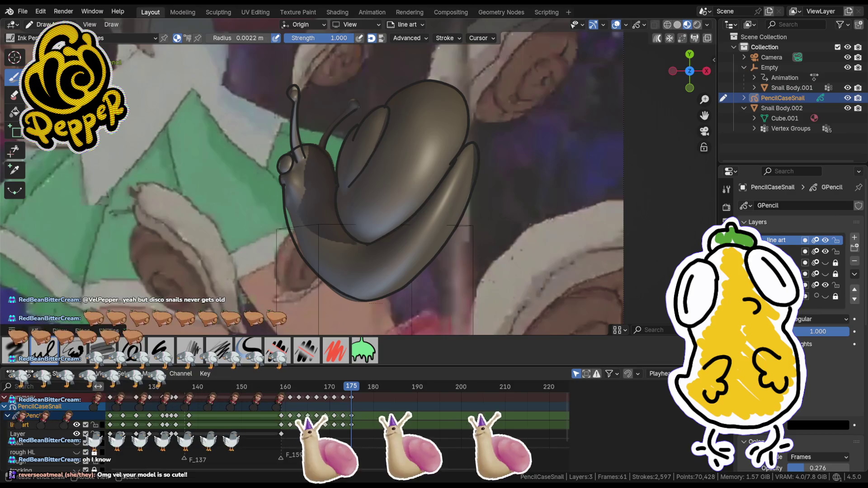
drag(331, 117, 319, 144)
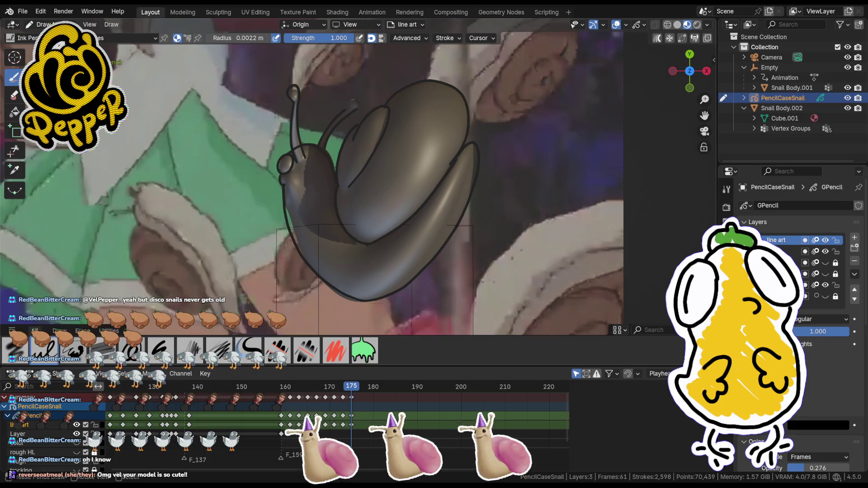
drag(357, 105, 360, 111)
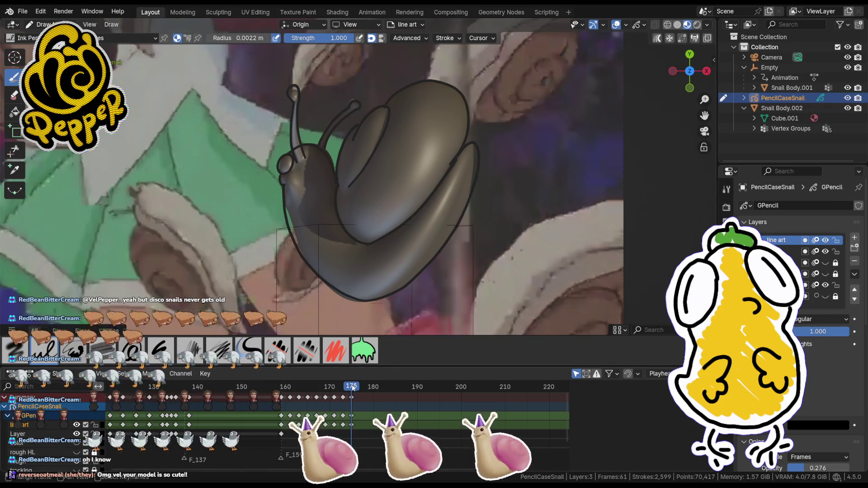
drag(352, 387, 360, 388)
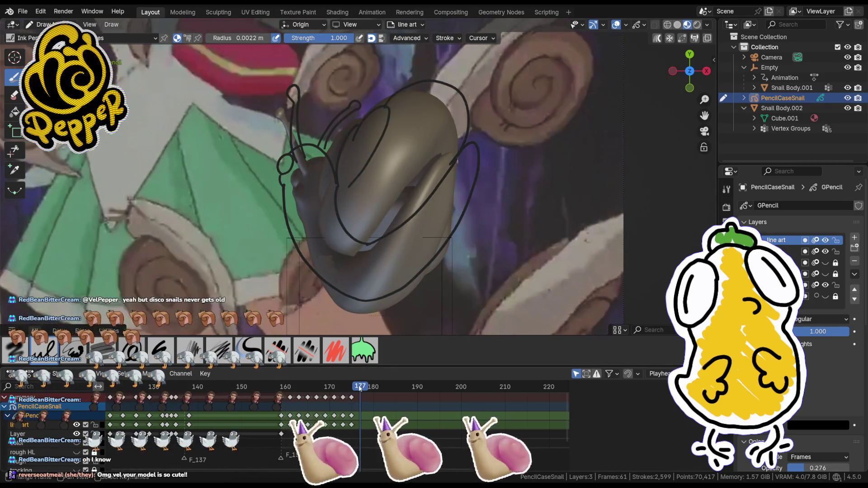
- Insert a blank line-art keyframe at 177 and trace the shell's right edge, undoing bad strokes
key(i)
click(340, 194)
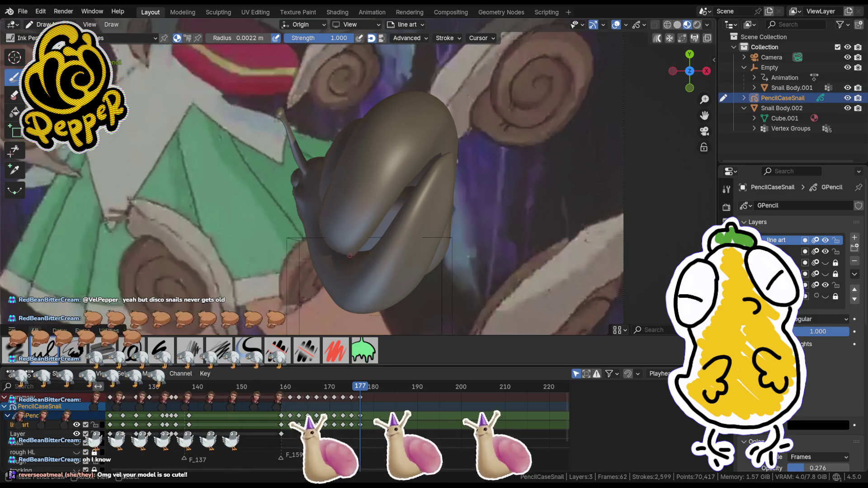
drag(407, 201, 393, 231)
drag(431, 174, 407, 208)
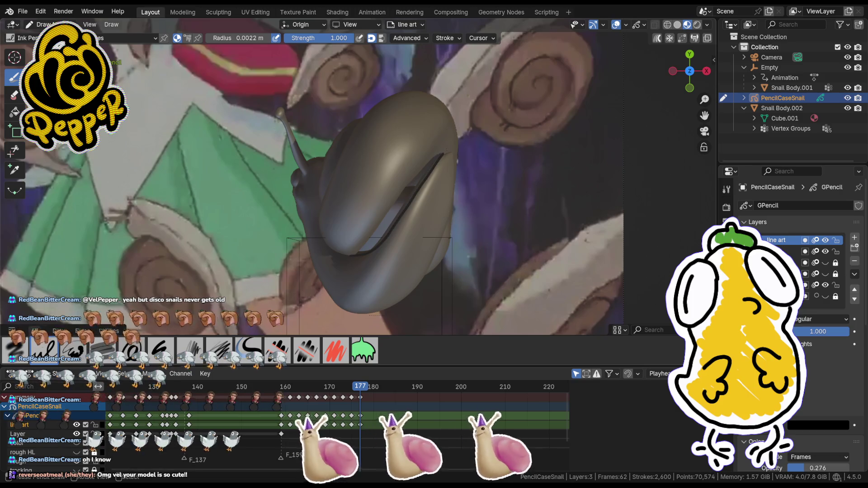
drag(449, 178, 420, 285)
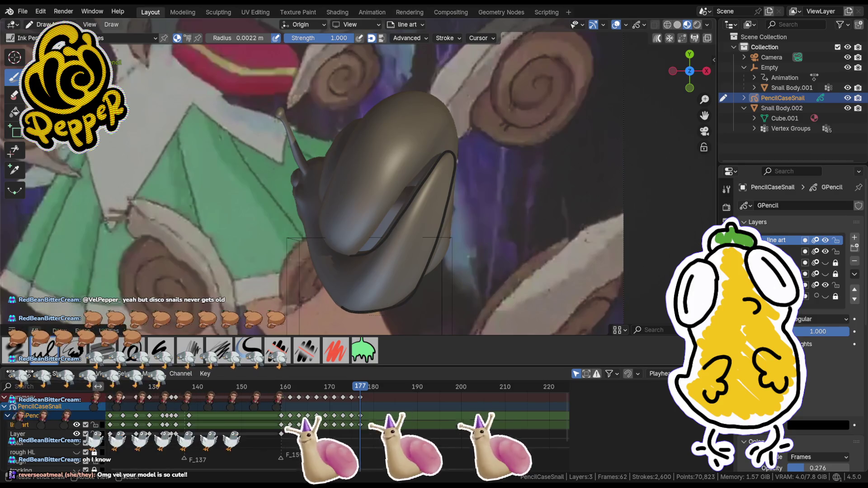
key(ctrl+z)
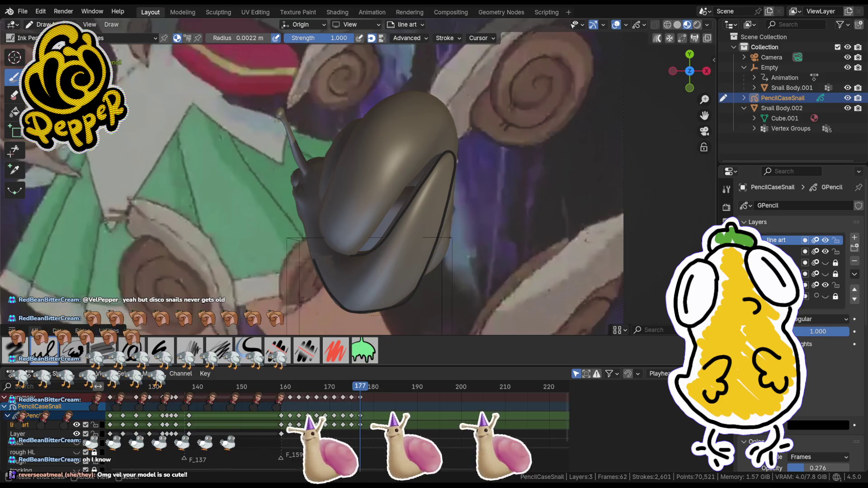
key(ctrl+z)
key(ctrl+shift+z)
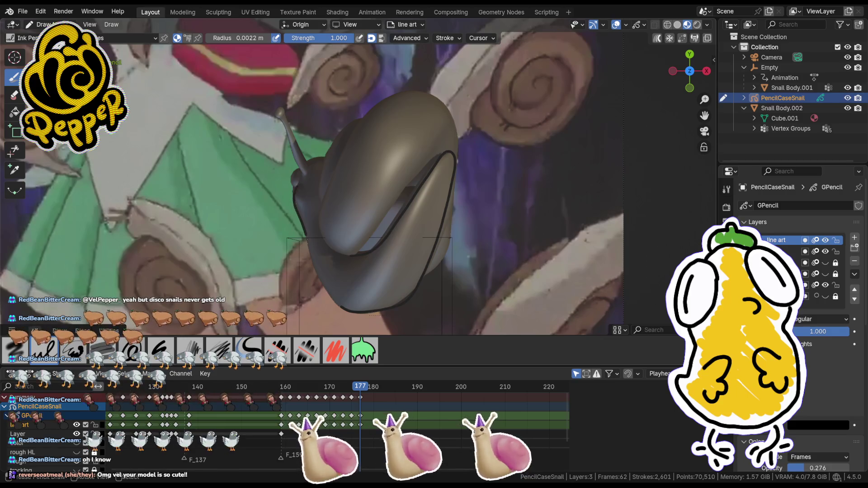
key(ctrl+z)
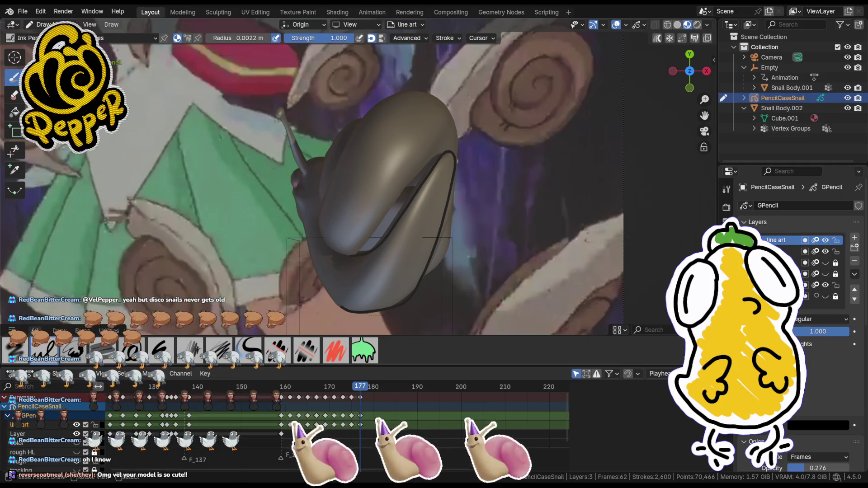
- Ink the snail's left edge, the eye-stalk tips and the right eye-stalk outline
drag(292, 190, 306, 234)
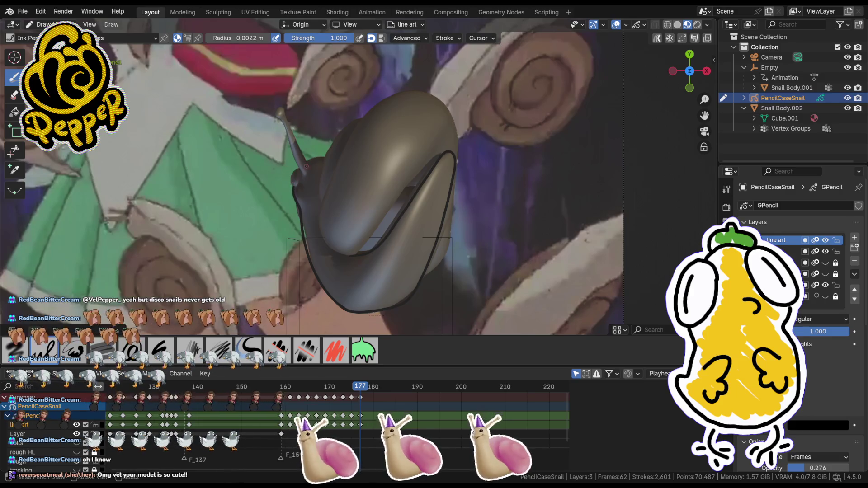
drag(291, 173, 292, 186)
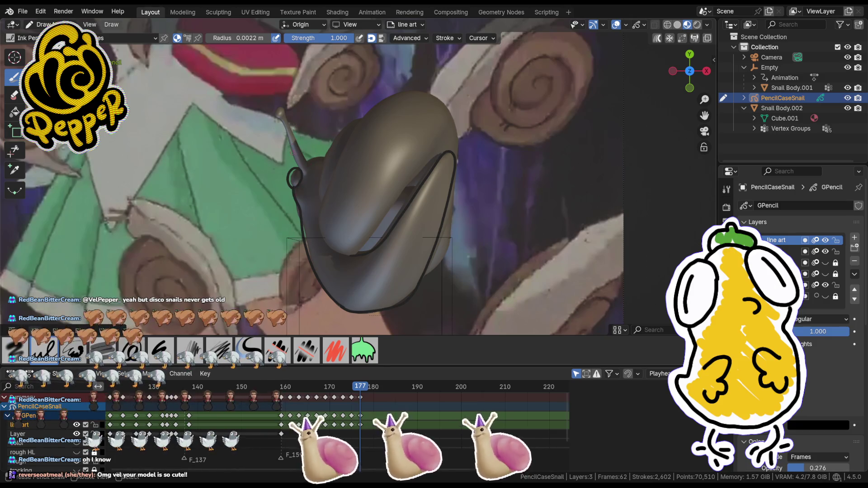
click(307, 166)
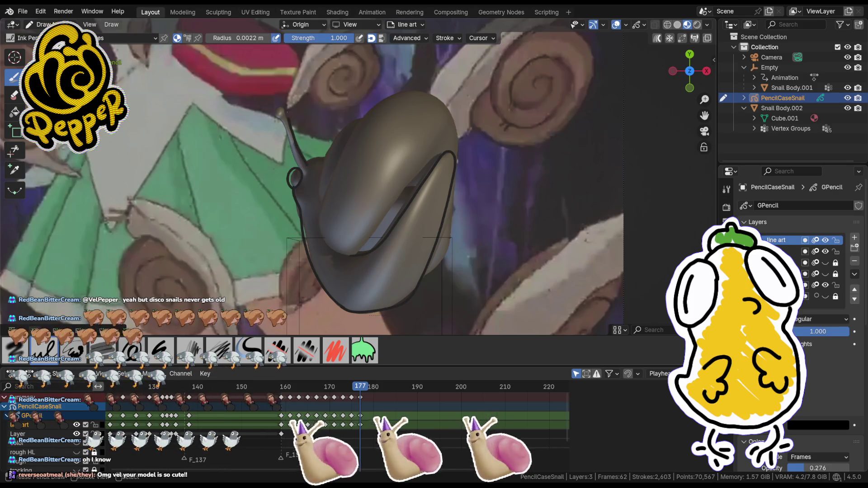
click(288, 118)
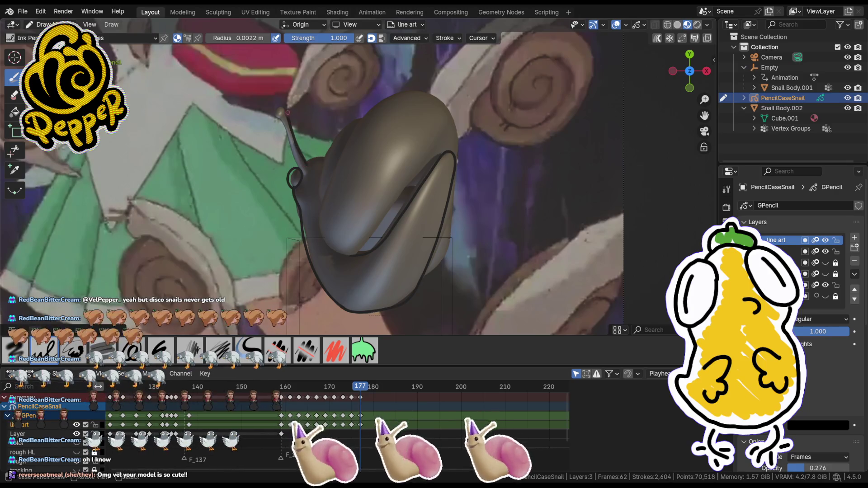
drag(289, 115, 288, 105)
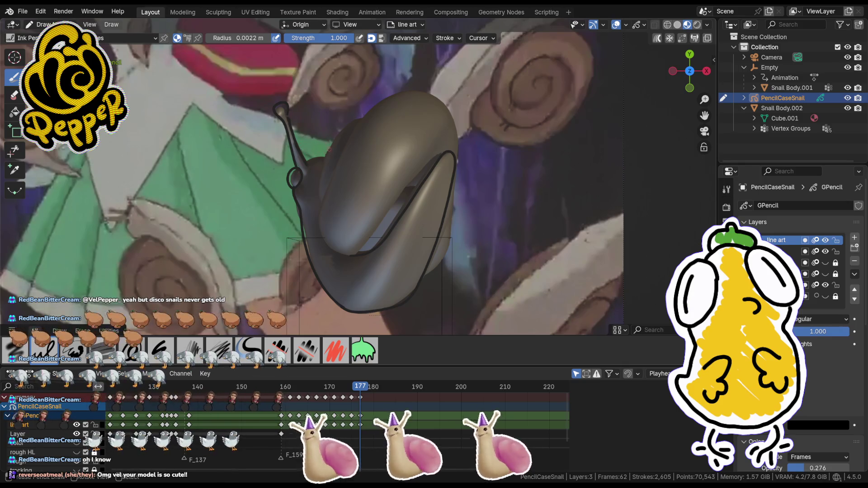
drag(336, 140, 328, 95)
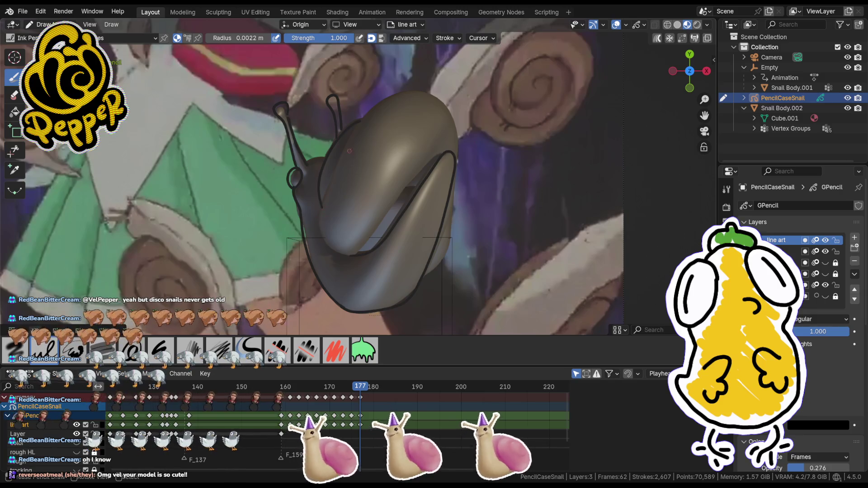
- Outline the shell's left edge and redraw a lower shell stroke after undoing it
drag(335, 163, 331, 189)
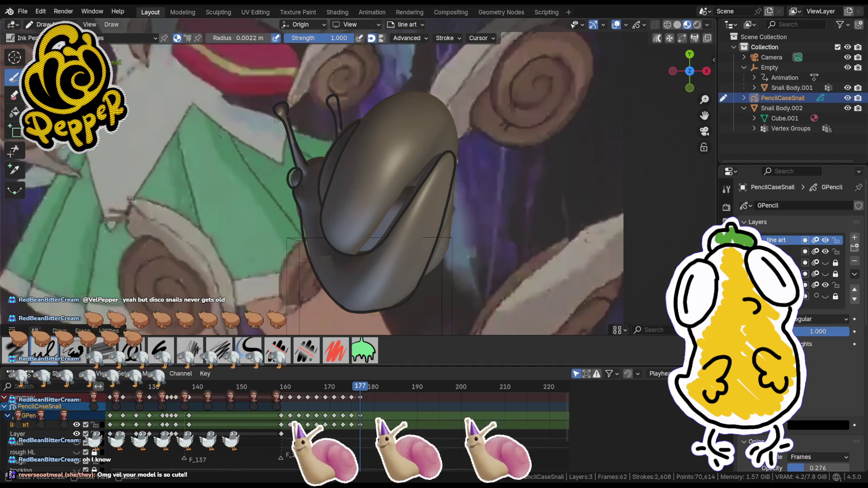
drag(423, 264, 438, 277)
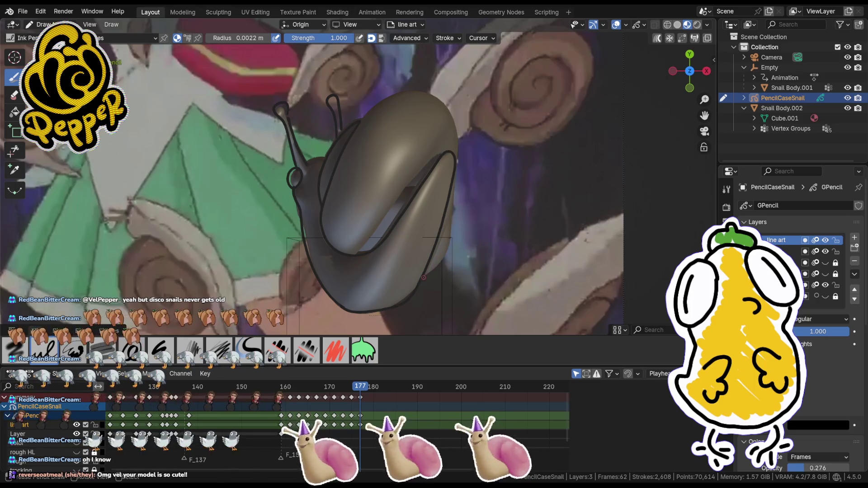
key(ctrl+z)
mouse_move(428, 275)
mouse_down()
mouse_move(441, 258)
mouse_move(461, 178)
mouse_up()
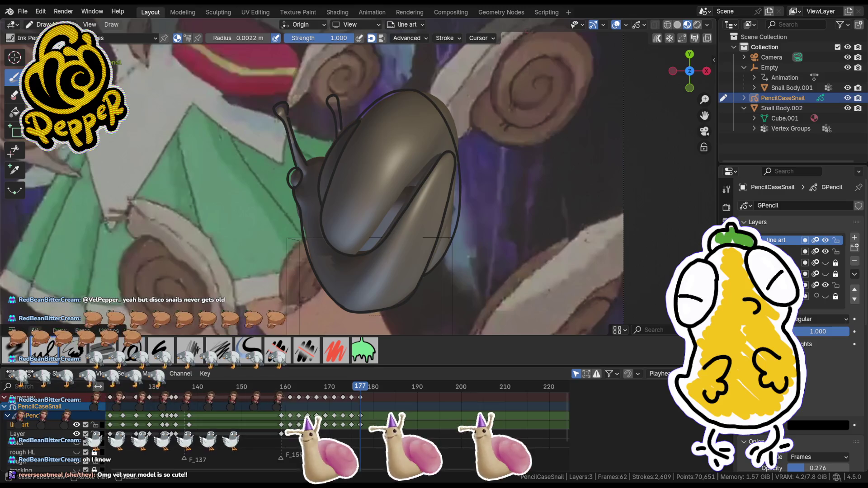
- Nudge the shell-top outline points in Edit Mode so the line sits on the shell
key(Tab)
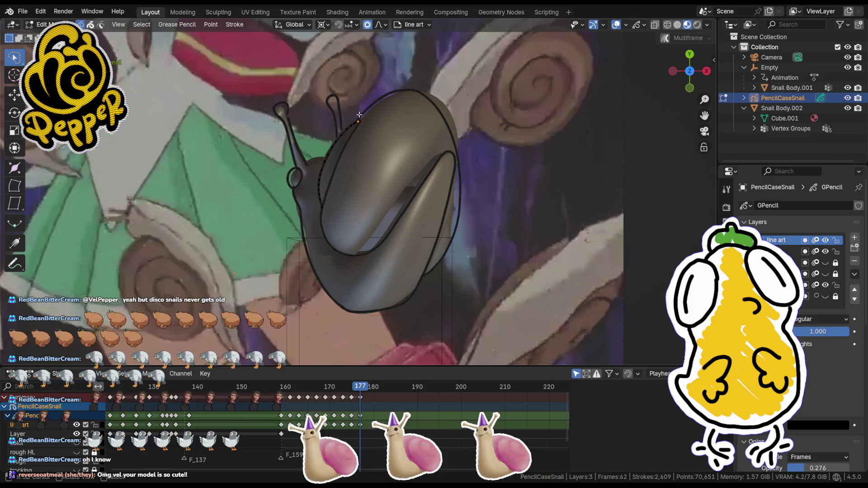
key(g)
click(407, 98)
key(g)
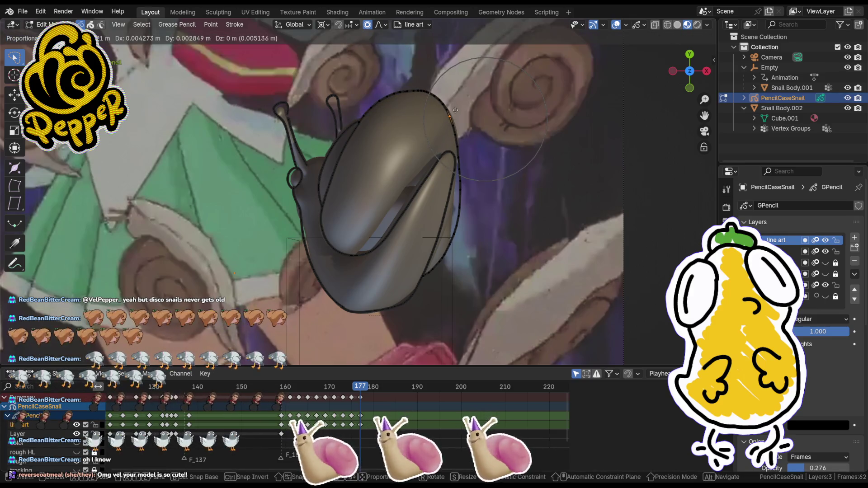
click(434, 102)
key(g)
key(g)
click(430, 93)
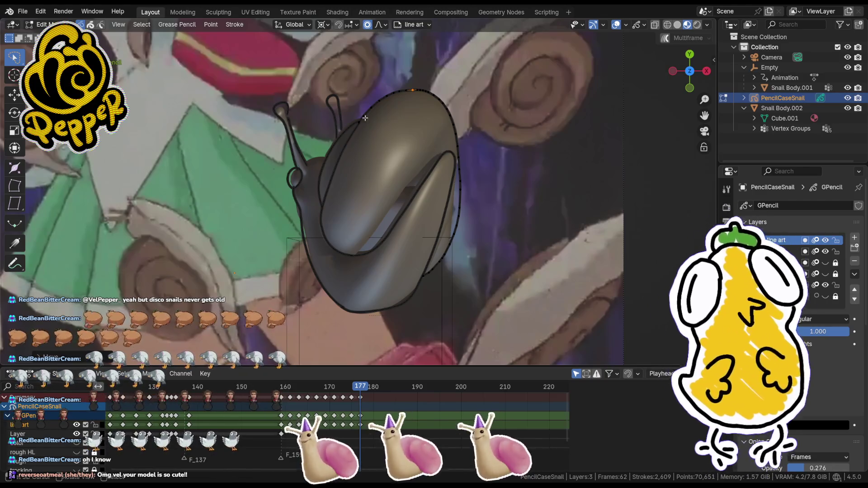
key(Tab)
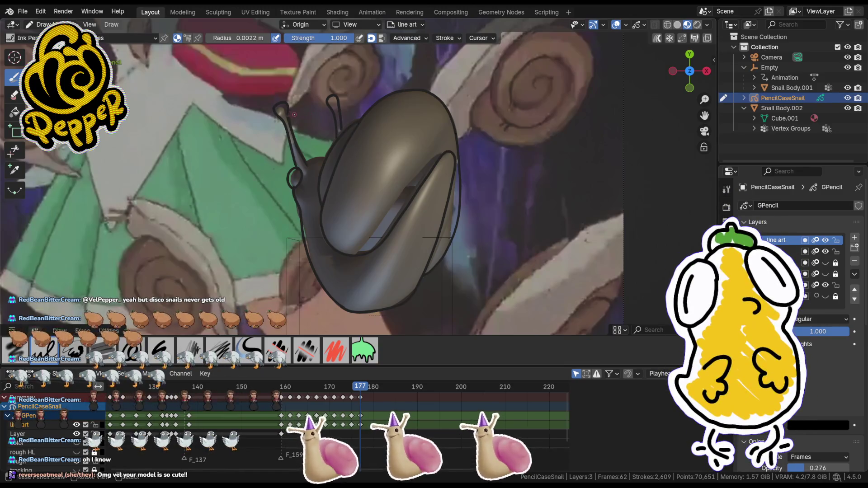
- Draw a small antenna-tip stroke and move its points into place
drag(278, 105, 292, 114)
key(Tab)
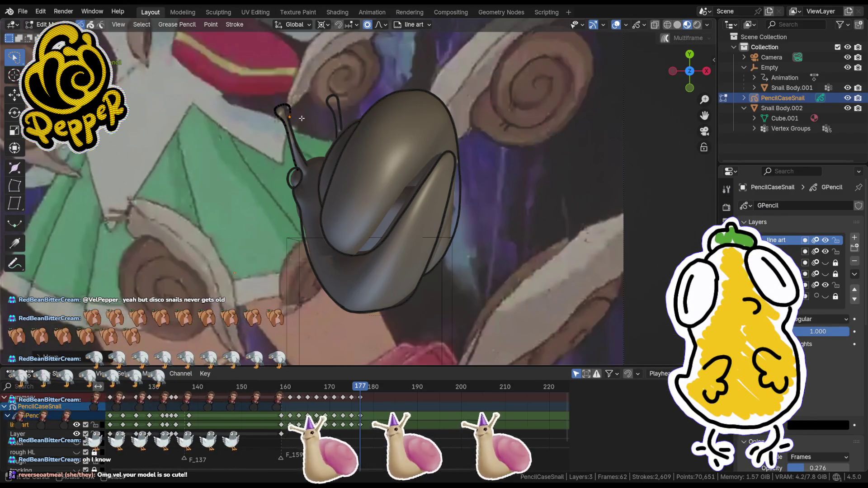
scroll(305, 119, up, 4)
shift+middle_drag(304, 120, 292, 115)
key(g)
click(287, 116)
key(Tab)
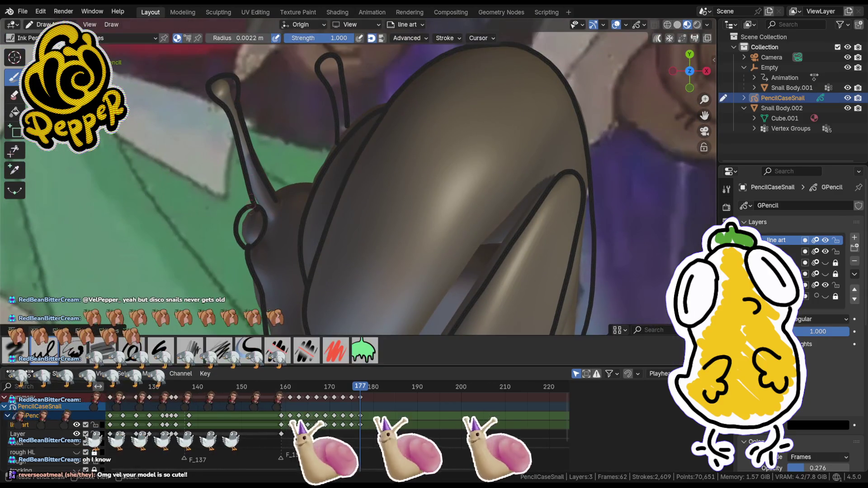
key(Tab)
key(g)
key(Tab)
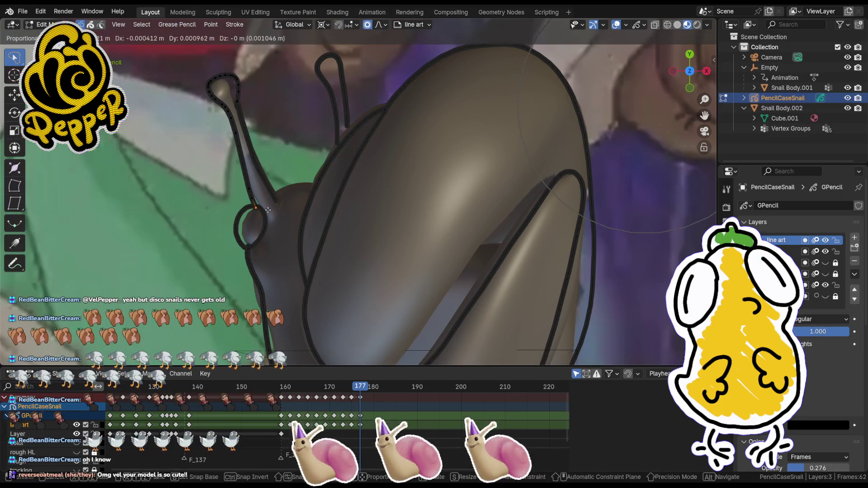
key(Tab)
key(g)
click(272, 210)
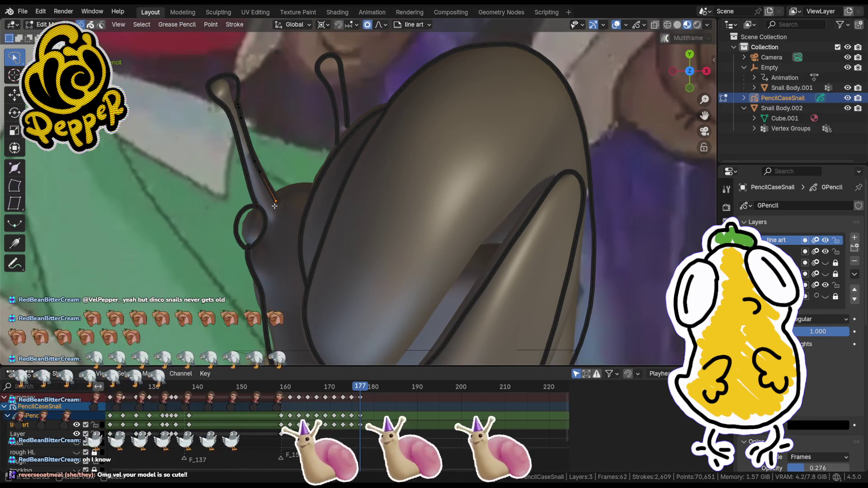
- Adjust individual antenna stroke points, pulling one downward to fit the stalk
key(g)
click(270, 179)
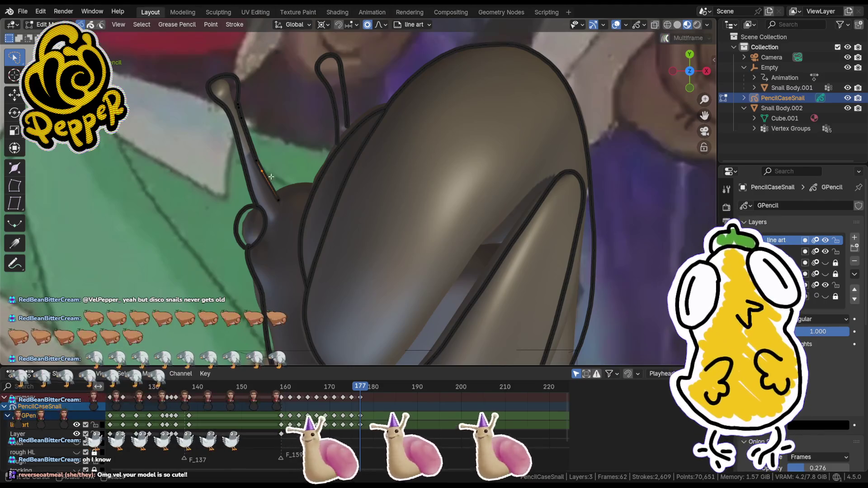
key(g)
click(271, 178)
click(332, 133)
key(g)
click(339, 144)
key(g)
click(332, 158)
scroll(332, 159, down, 5)
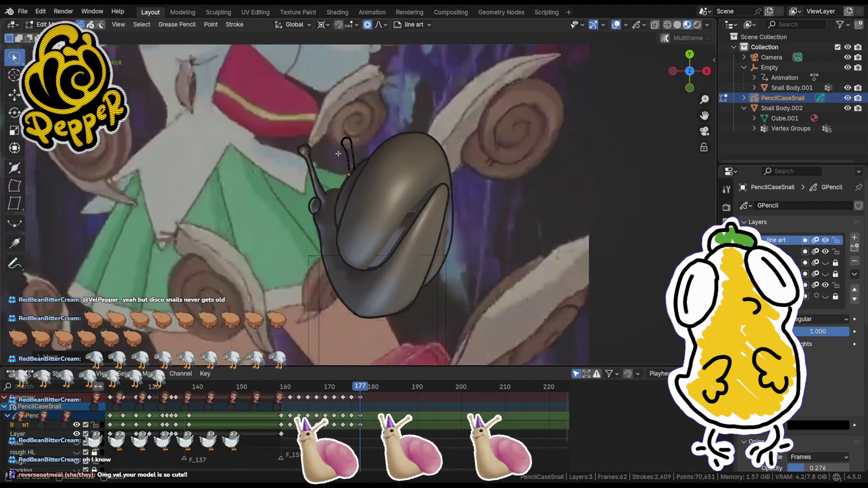
- Move the lower shell outline points to fit the shell, then resume drawing
key(ctrl+Tab)
scroll(340, 190, up, 2)
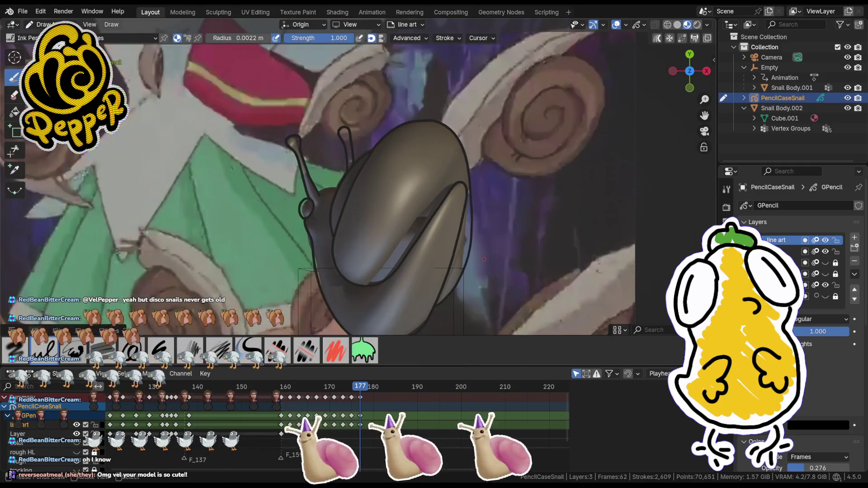
scroll(339, 191, down, 1)
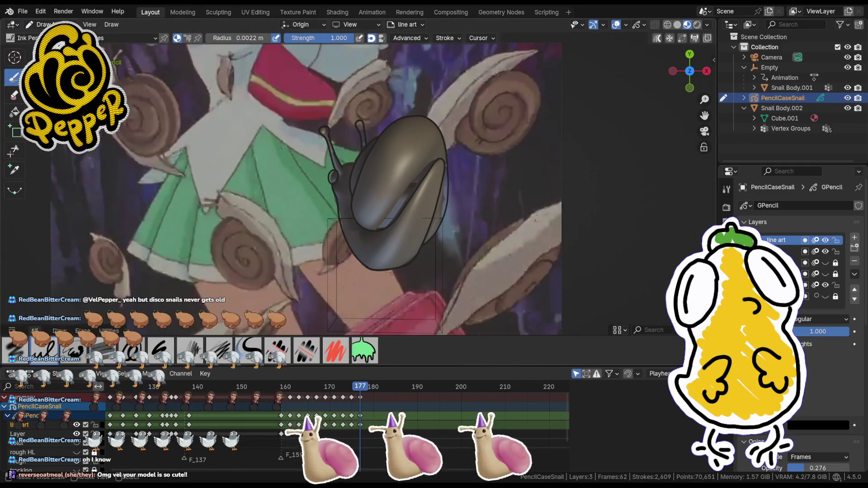
key(ctrl+Tab)
key(g)
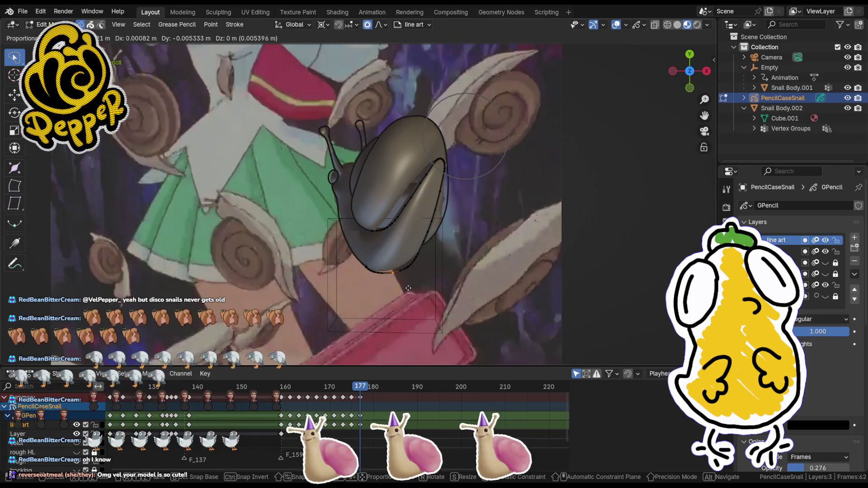
click(409, 291)
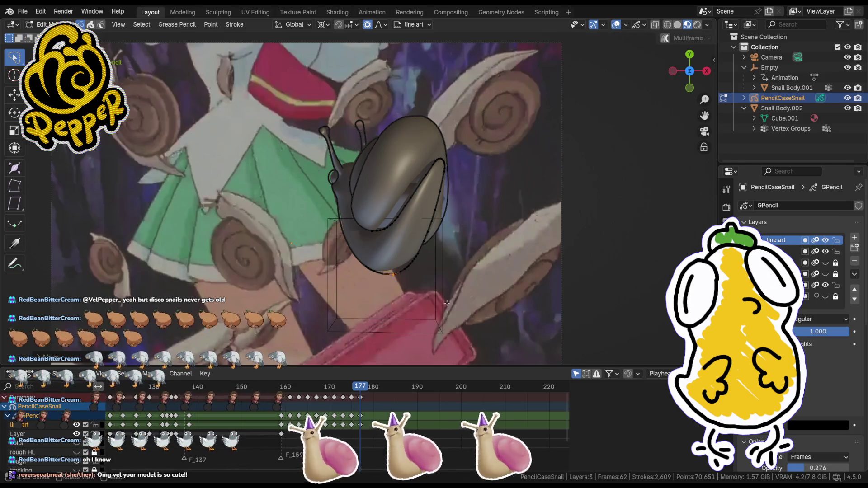
key(ctrl+Tab)
scroll(409, 290, down, 1)
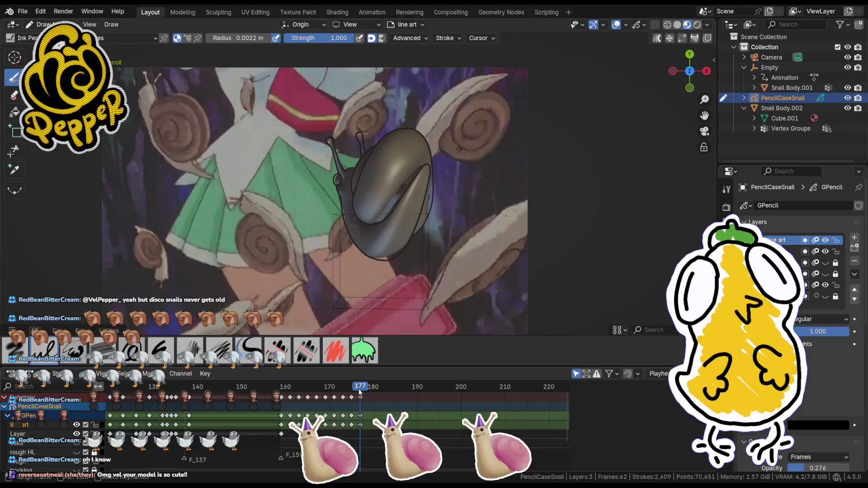
- Step to frame 179 and insert a blank drawing keyframe there
key(Right)
key(Right)
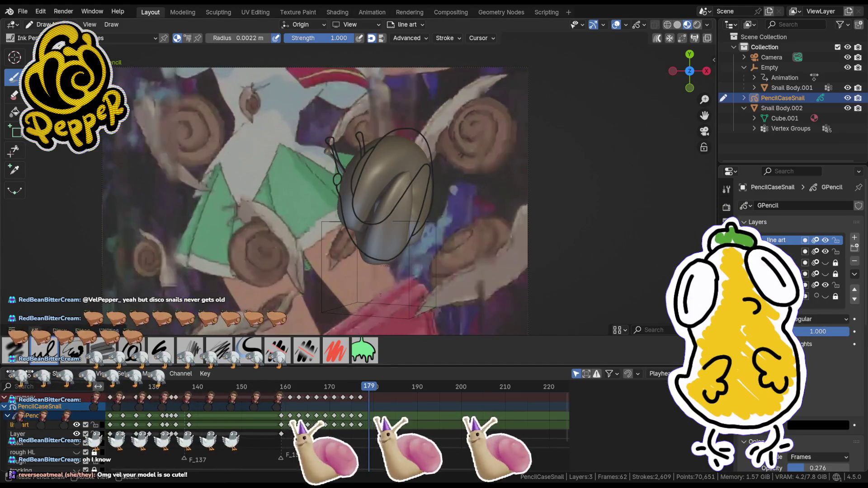
key(Left)
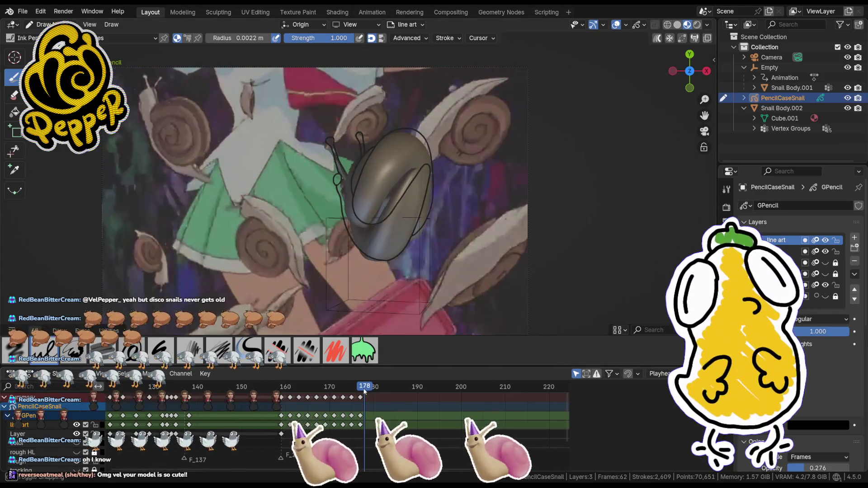
key(Right)
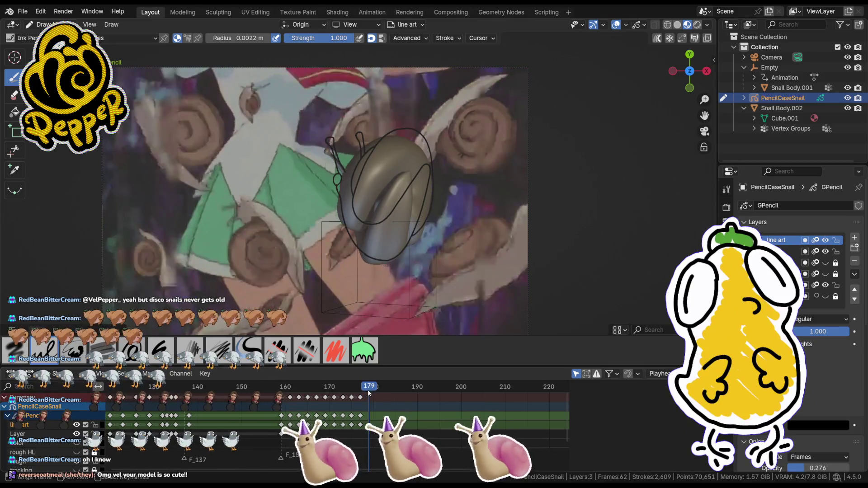
key(i)
click(326, 250)
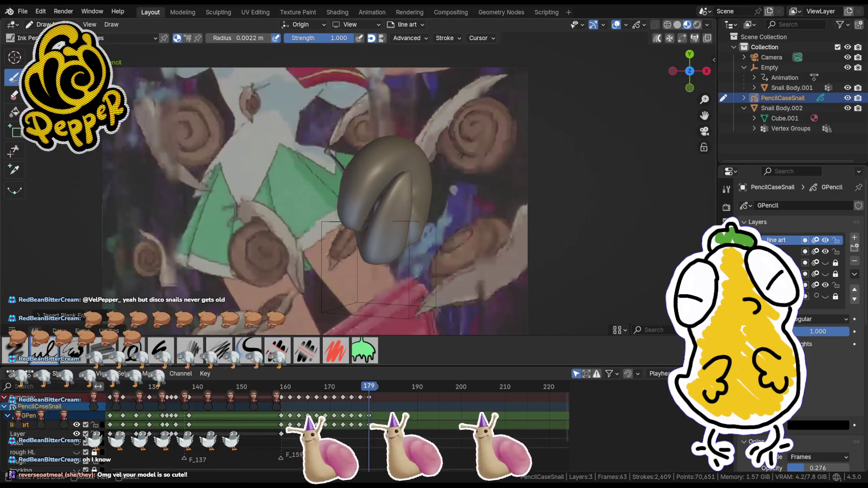
scroll(380, 204, up, 5)
scroll(381, 203, up, 2)
scroll(376, 135, down, 2)
scroll(380, 163, down, 2)
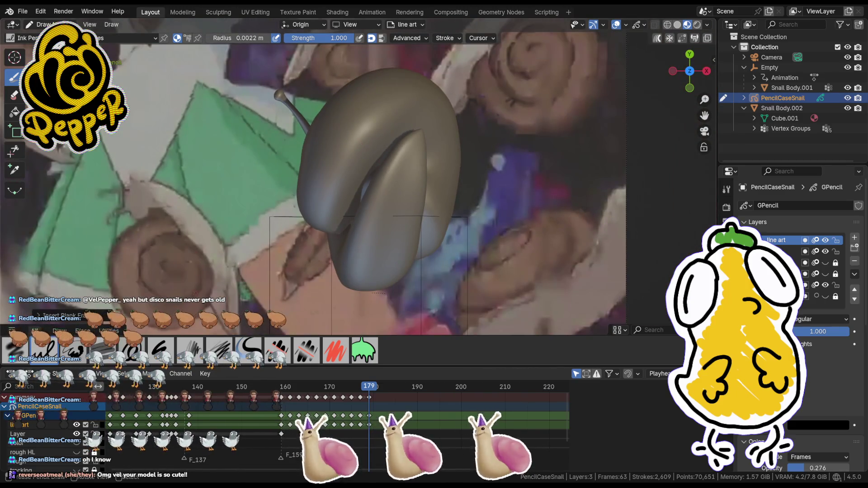
- Draw the shell's right-edge outline on frame 179, undo a thin stroke, and enter point editing
drag(418, 137, 347, 250)
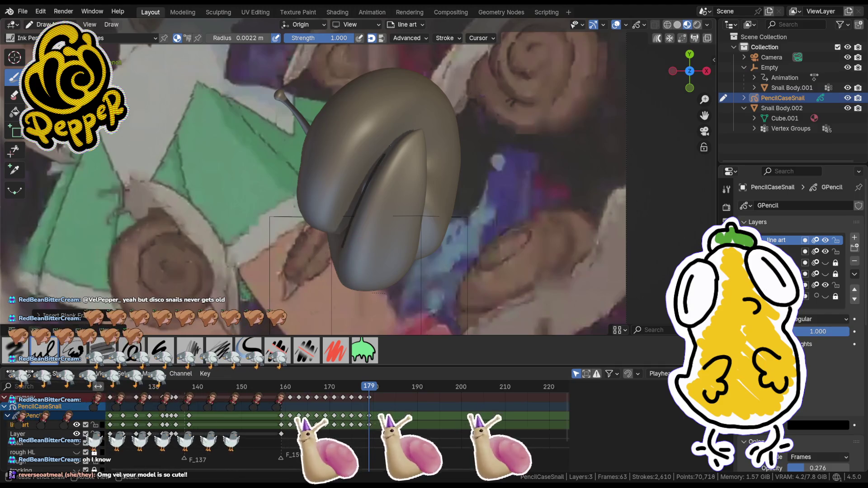
mouse_move(426, 204)
mouse_down()
mouse_move(407, 271)
mouse_move(329, 248)
mouse_move(339, 241)
mouse_up()
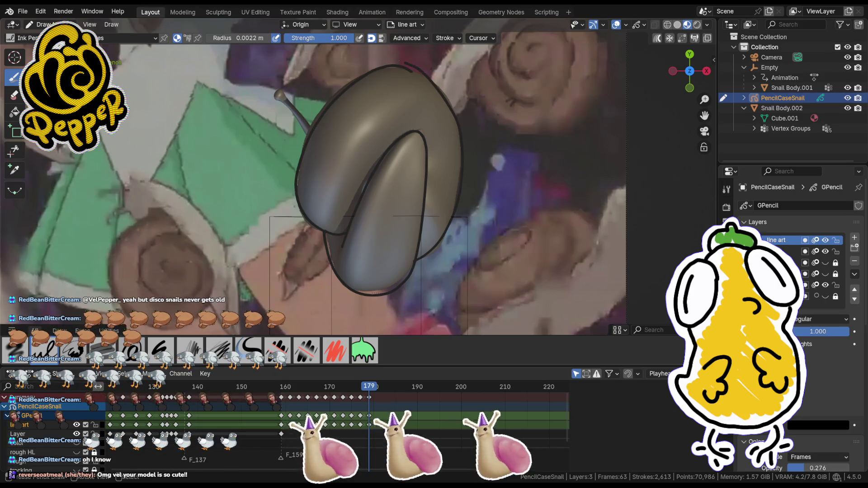
key(ctrl+z)
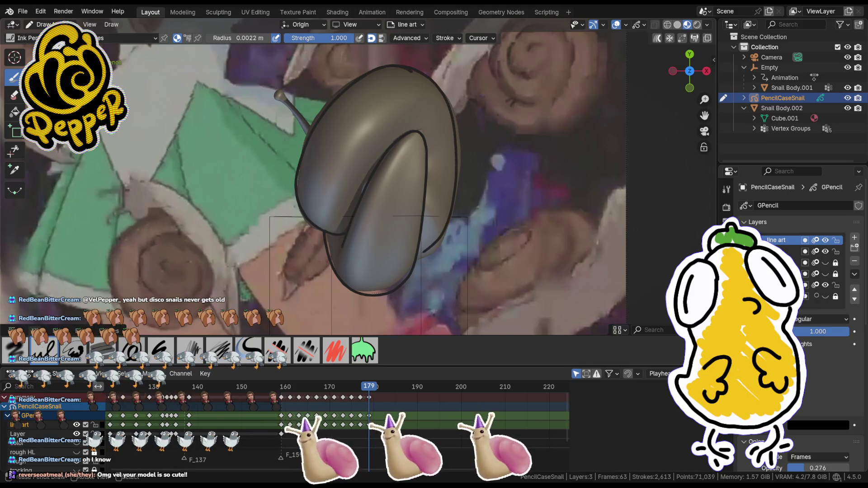
key(Tab)
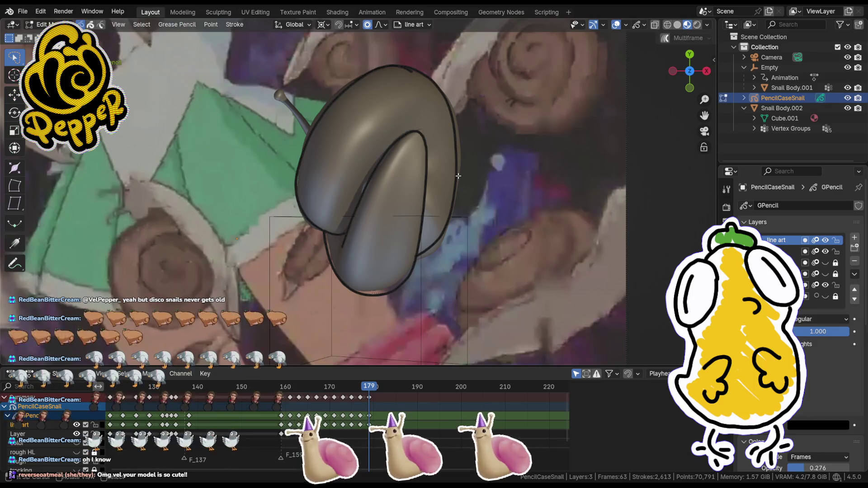
- Reshape the shell outline's right edge by moving its points
key(g)
scroll(460, 175, up, 4)
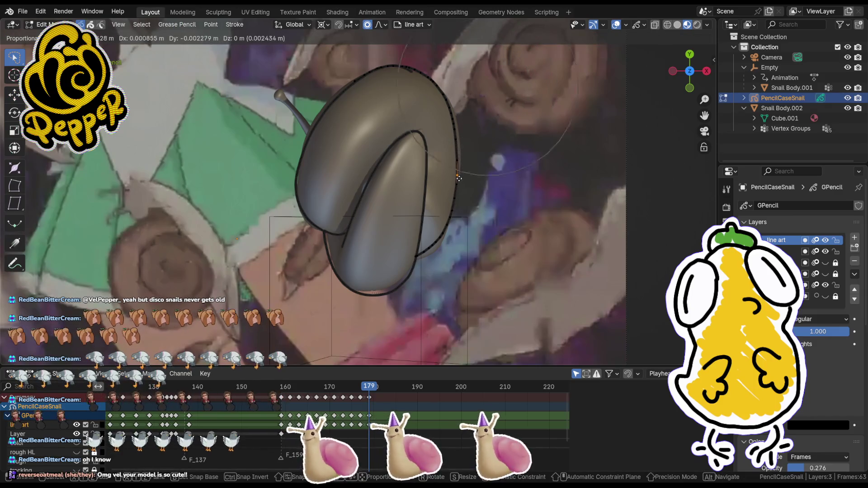
click(460, 178)
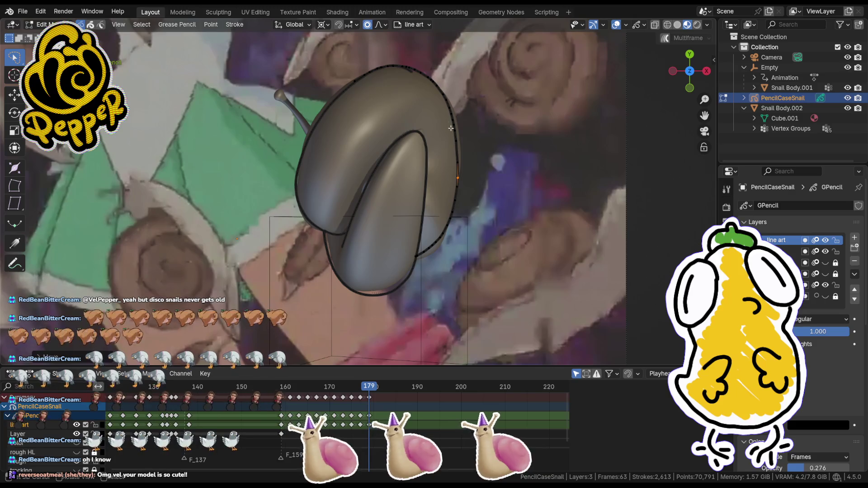
key(g)
click(458, 108)
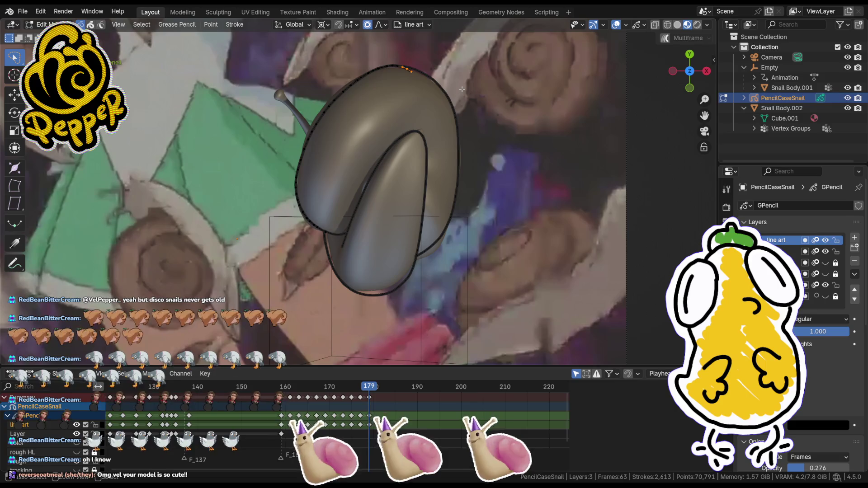
- Delete the stray points at the top of the shell outline and return to drawing
key(x)
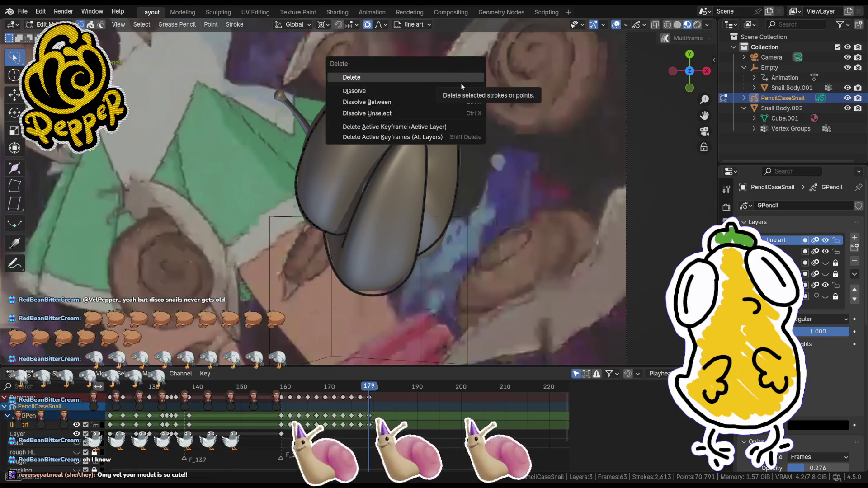
click(460, 84)
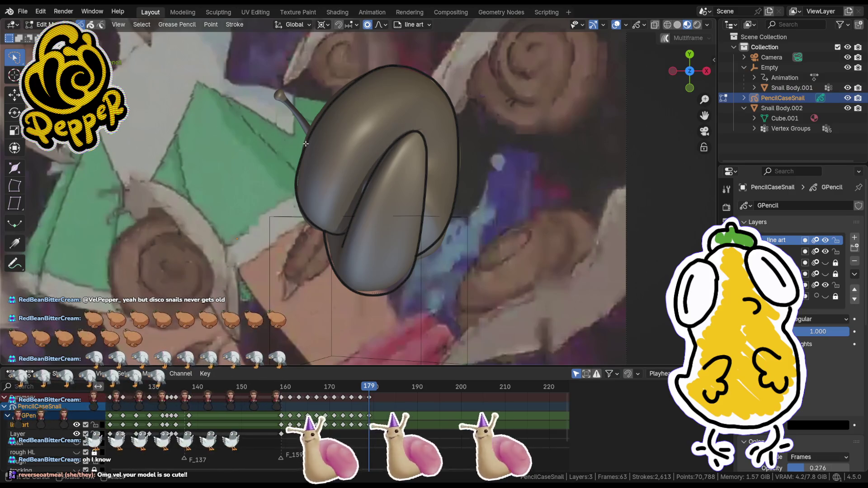
key(Tab)
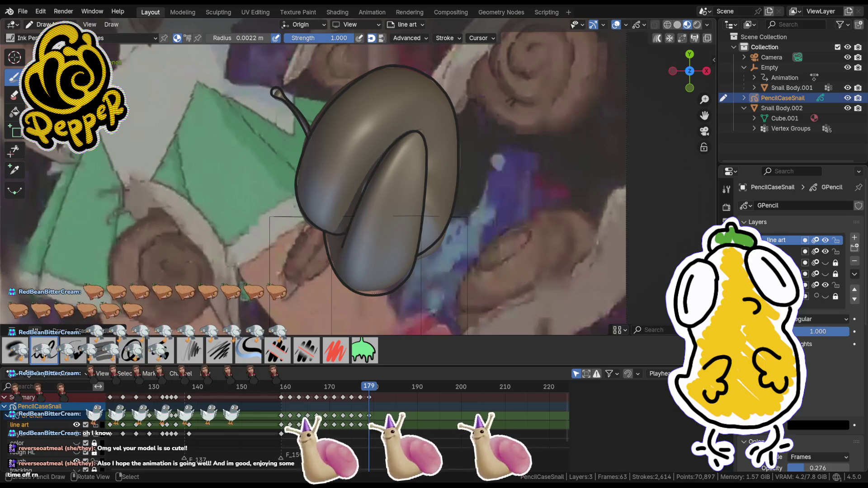
- Add tiny strokes at the antenna tip on frame 179, then move the playhead to frame 181
key(ctrl+z)
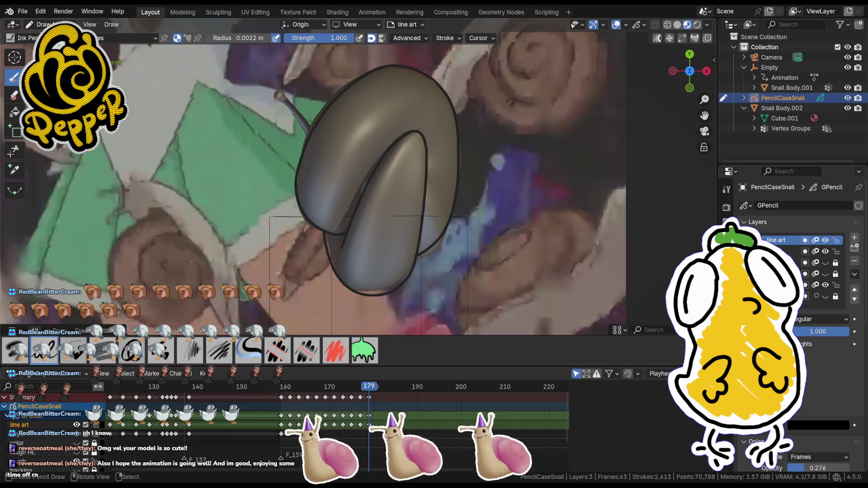
key(ctrl+shift+z)
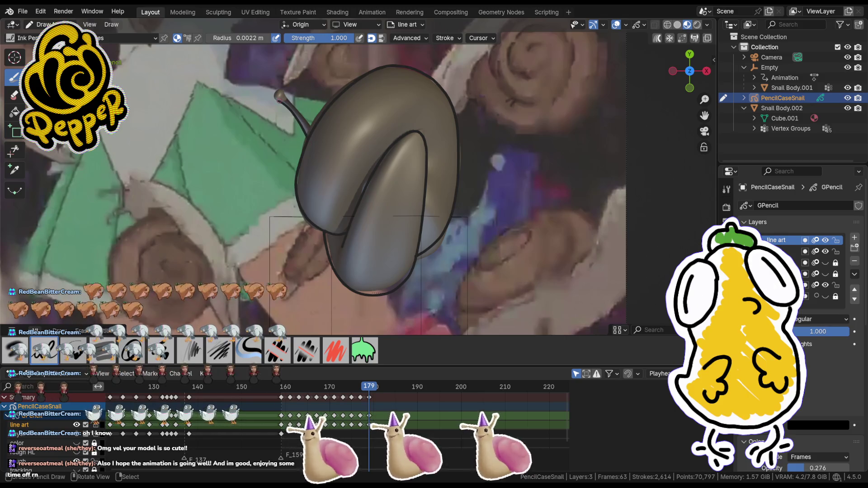
drag(270, 89, 273, 99)
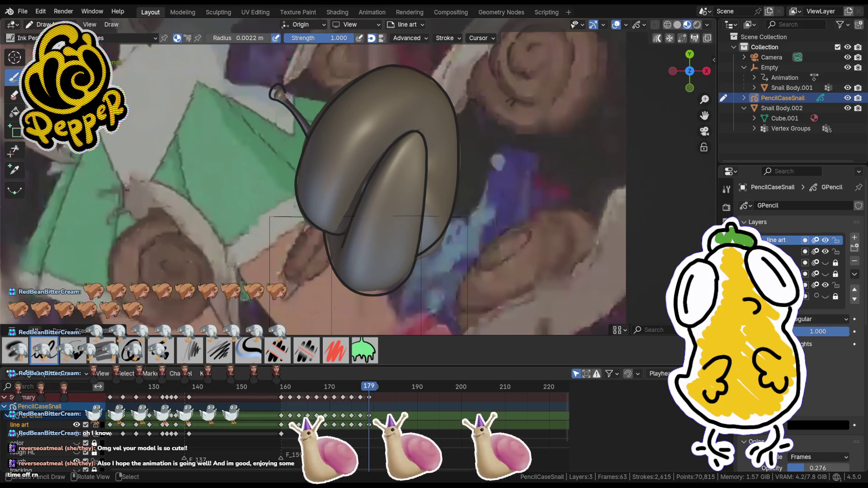
drag(313, 136, 314, 138)
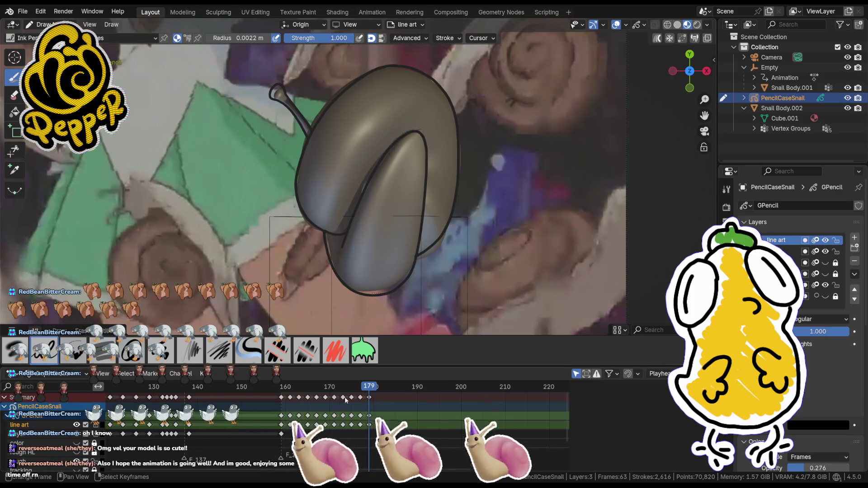
drag(370, 388, 378, 388)
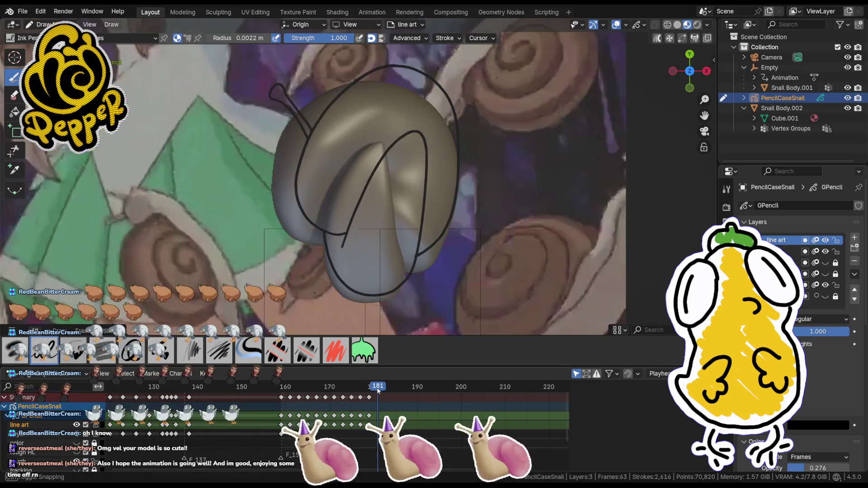
- Insert a blank line-art keyframe at frame 181 and nudge the view around the snail
key(i)
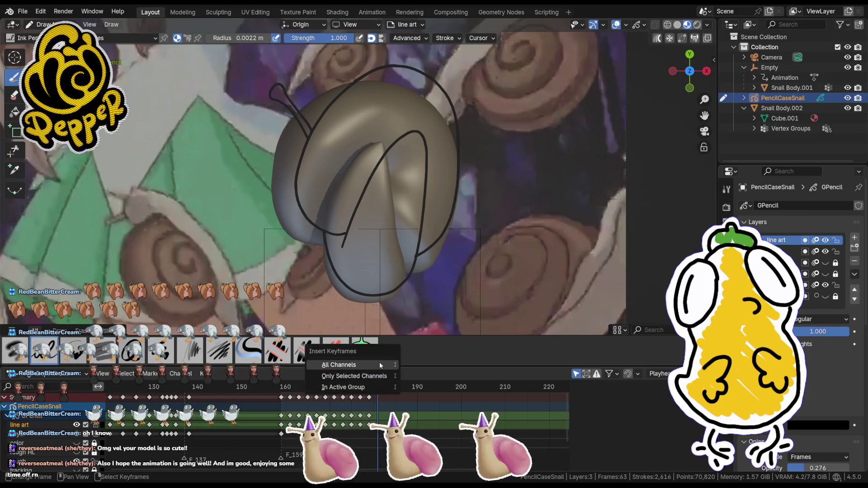
click(379, 364)
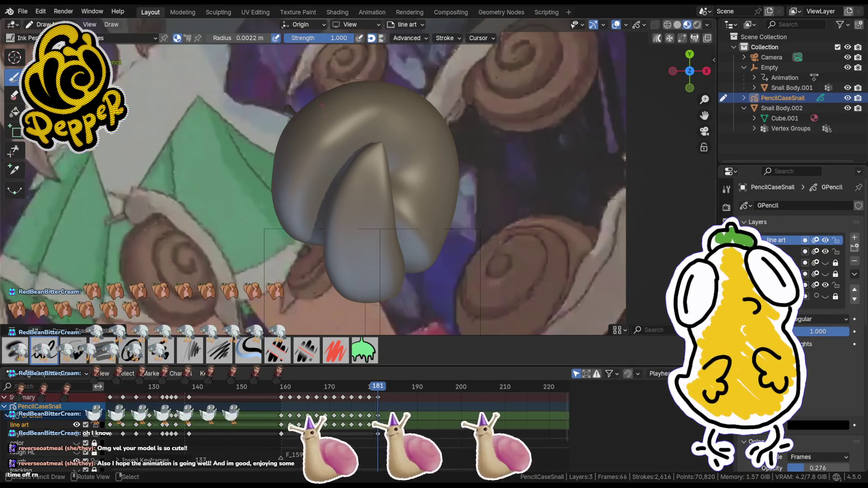
middle_drag(319, 102, 429, 205)
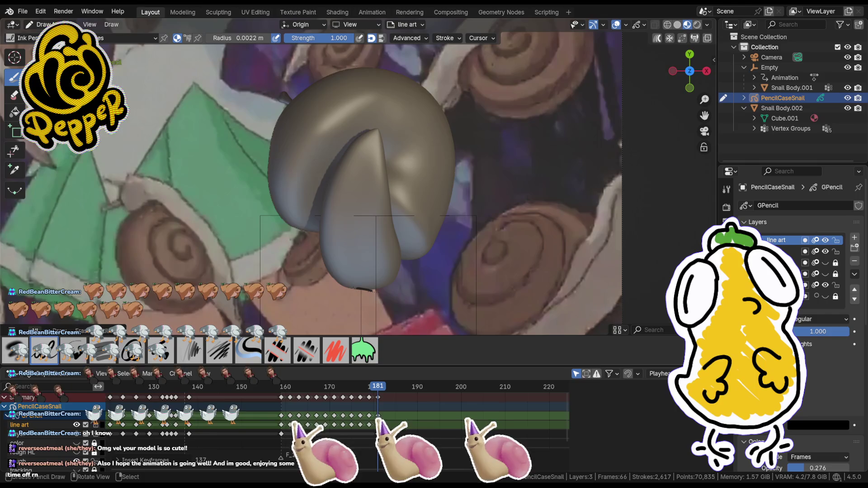
- Trace the body and shell outlines on frame 181, undoing bad strokes, then enter point editing
key(ctrl+z)
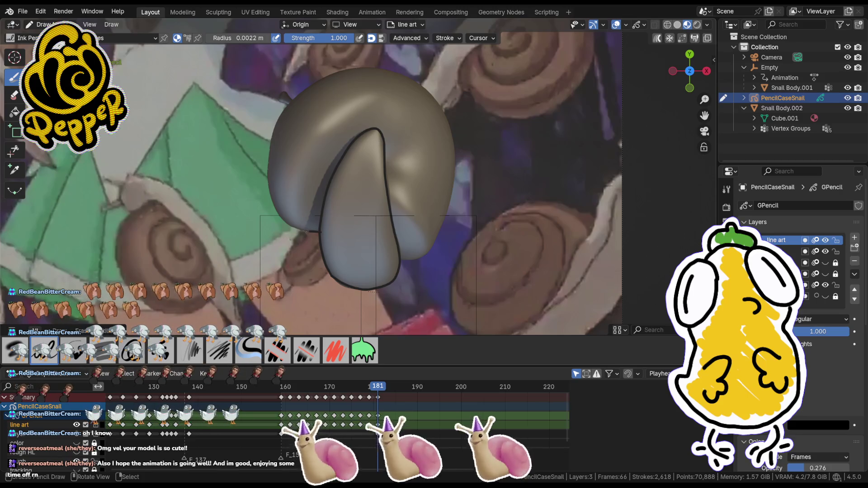
key(ctrl+z)
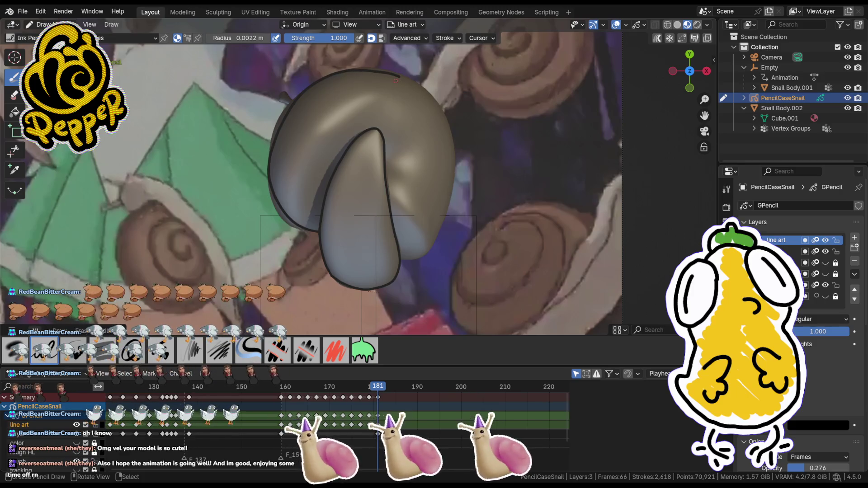
key(ctrl+z)
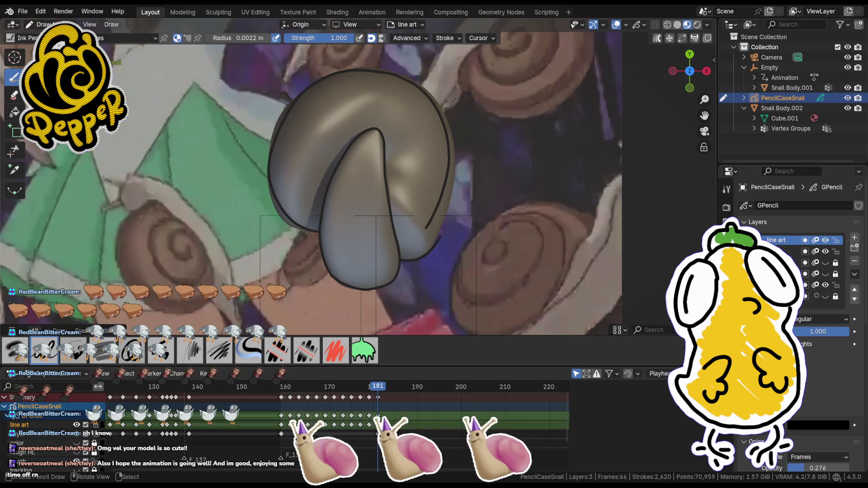
key(Tab)
- Move points along the shell outline's right side so it hugs the shell edge
key(g)
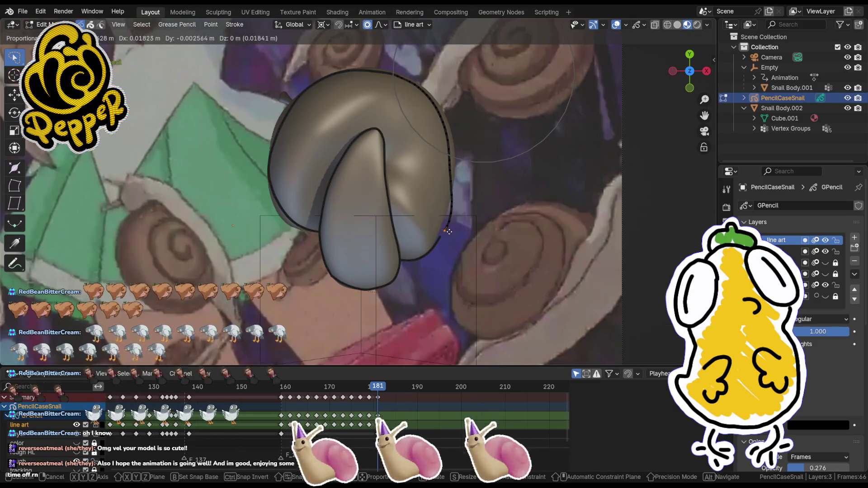
click(445, 238)
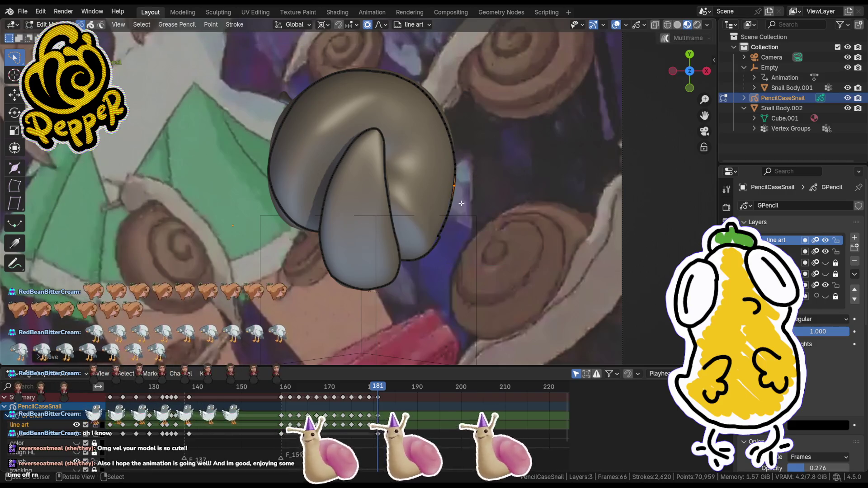
click(439, 237)
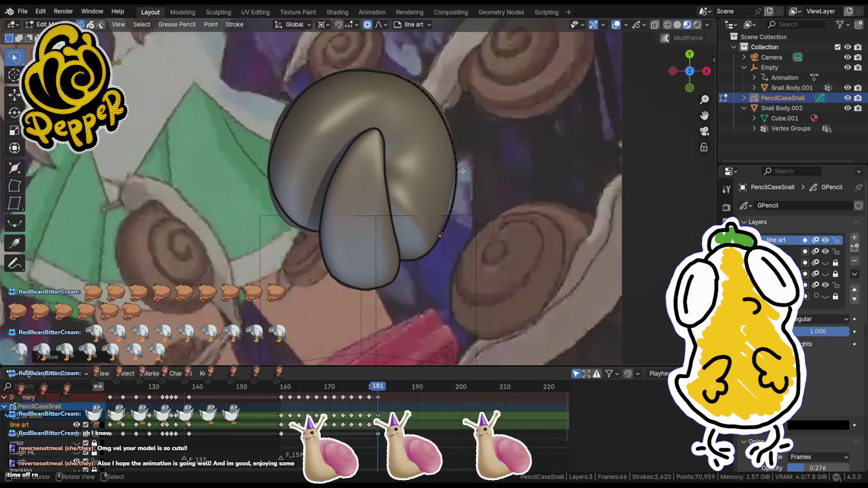
key(g)
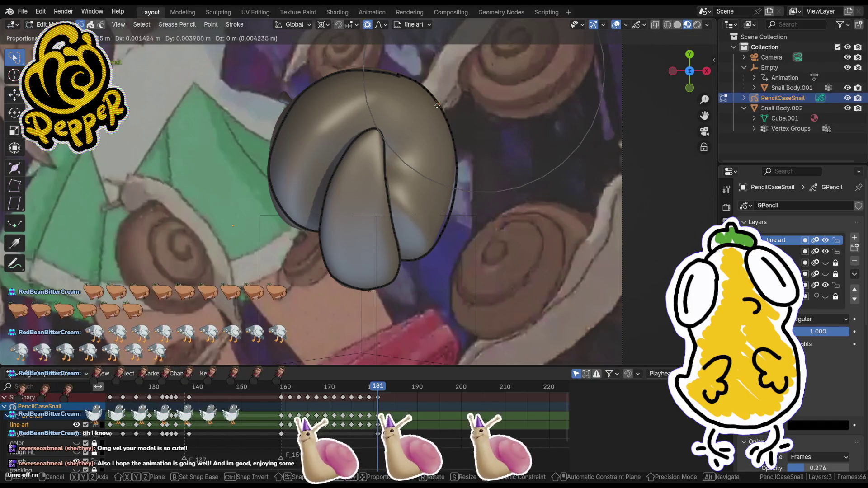
click(436, 103)
click(453, 197)
key(g)
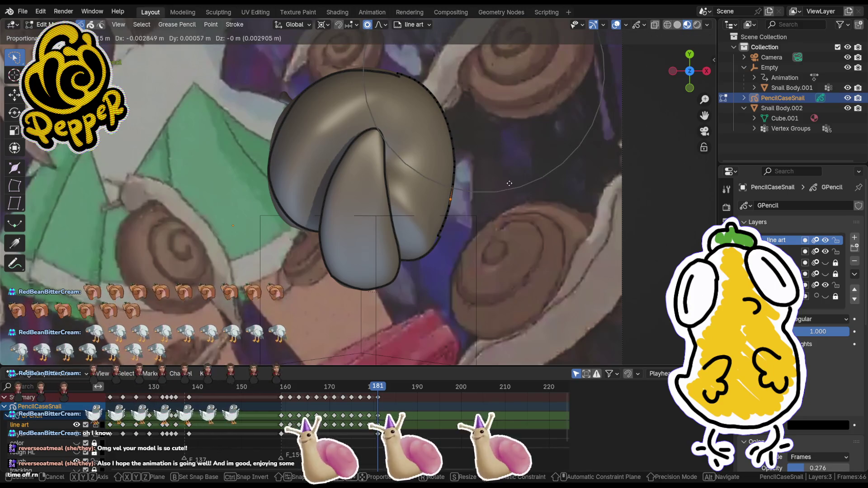
click(510, 184)
click(434, 244)
key(g)
click(451, 239)
- Adjust the outline's top and left-edge points, then return to drawing and undo a stroke
click(400, 79)
key(g)
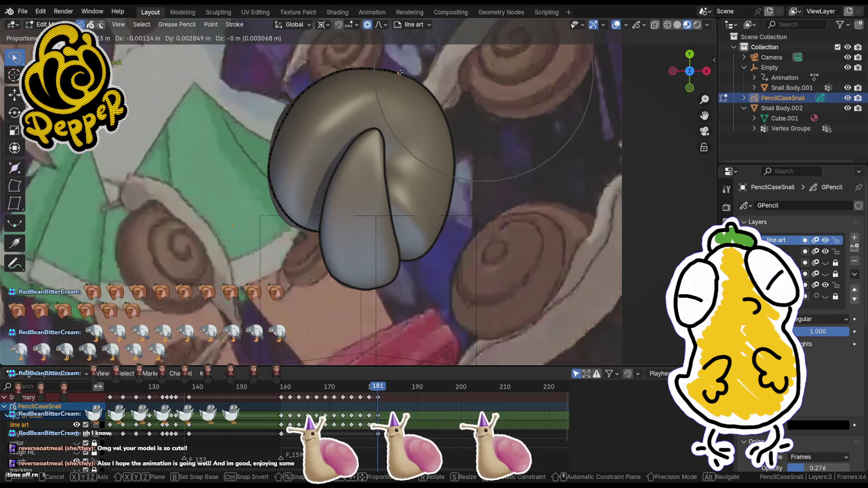
click(371, 107)
click(289, 217)
key(g)
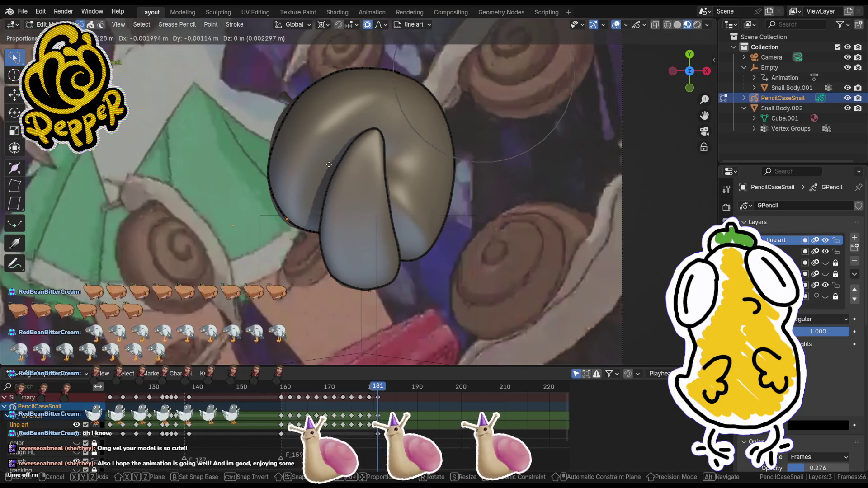
click(327, 166)
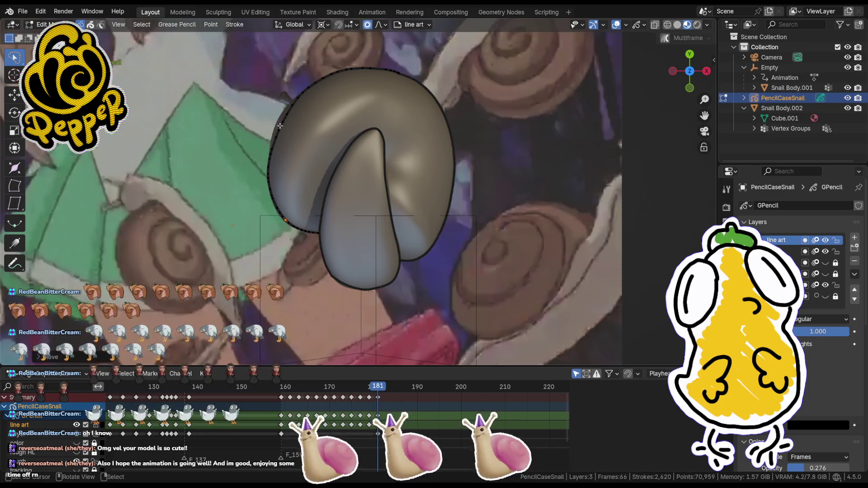
key(g)
click(369, 181)
click(512, 199)
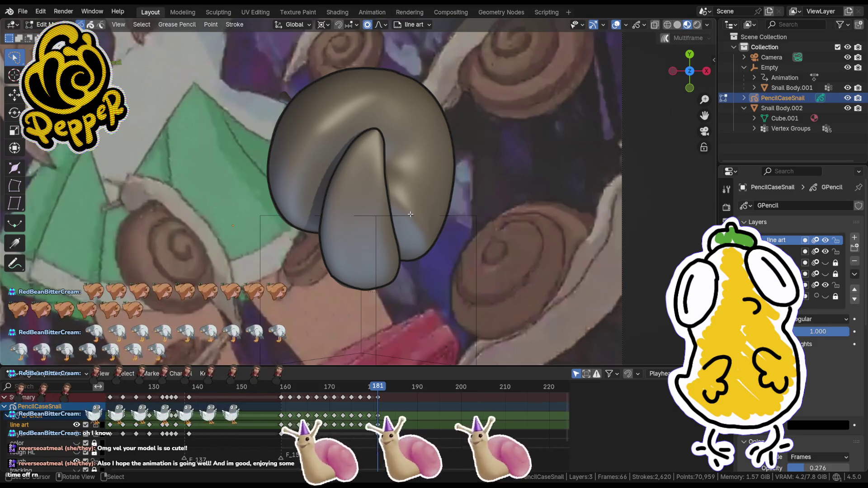
key(ctrl+Tab)
key(ctrl+z)
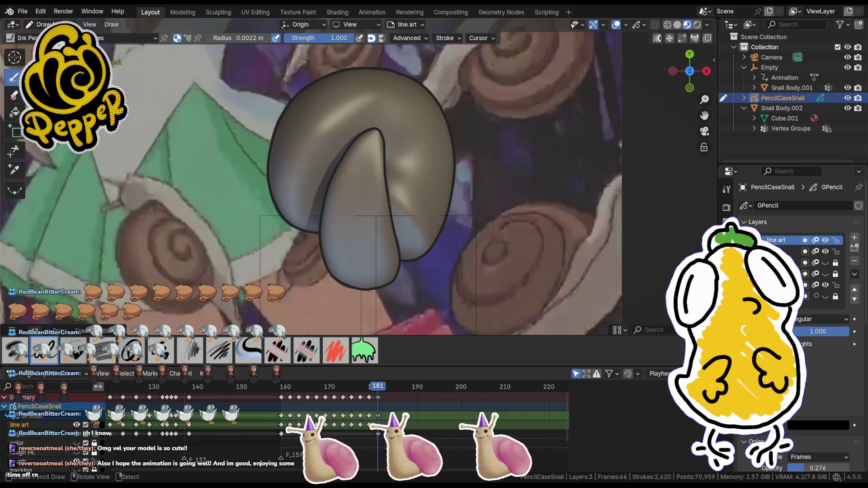
- Undo stray strokes near the shell fold on frame 181, then advance to frame 183
key(ctrl+z)
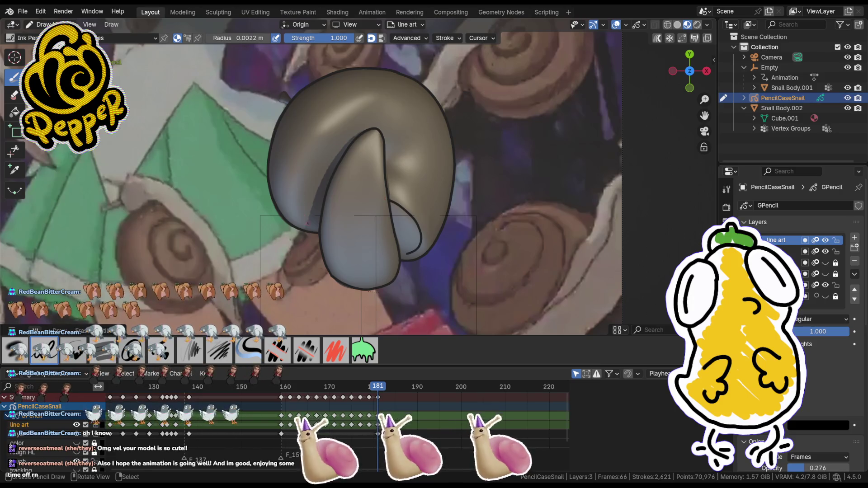
key(ctrl+z)
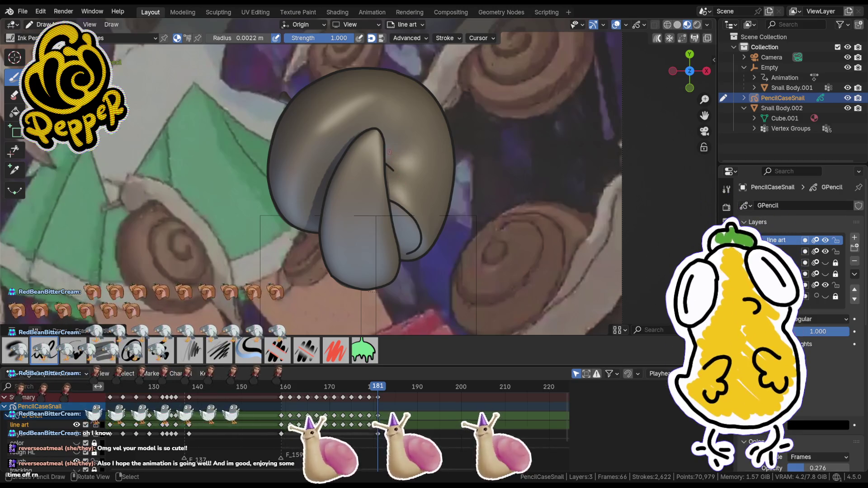
key(ctrl+z)
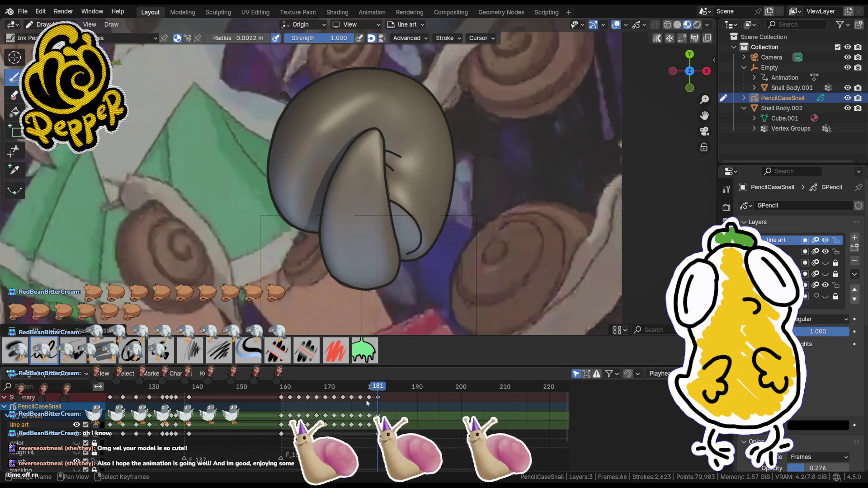
drag(382, 386, 387, 387)
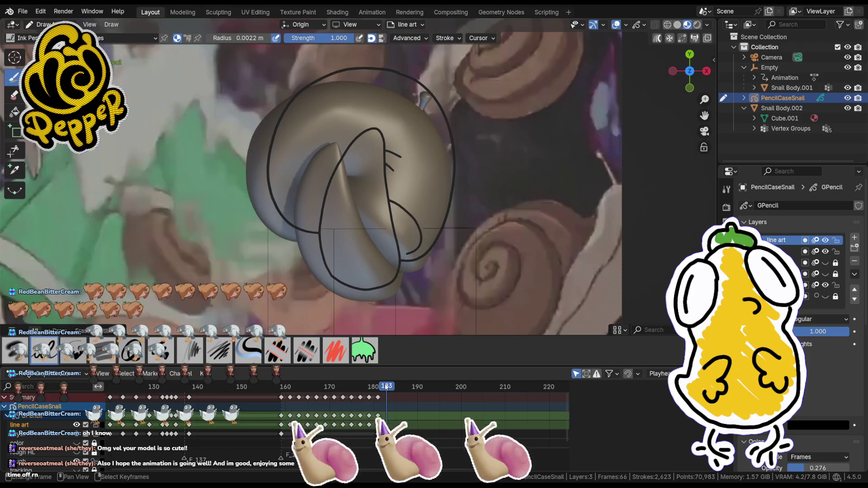
- Insert a blank keyframe at frame 183 and trace the shell edge, undoing a long curve
key(i)
click(408, 189)
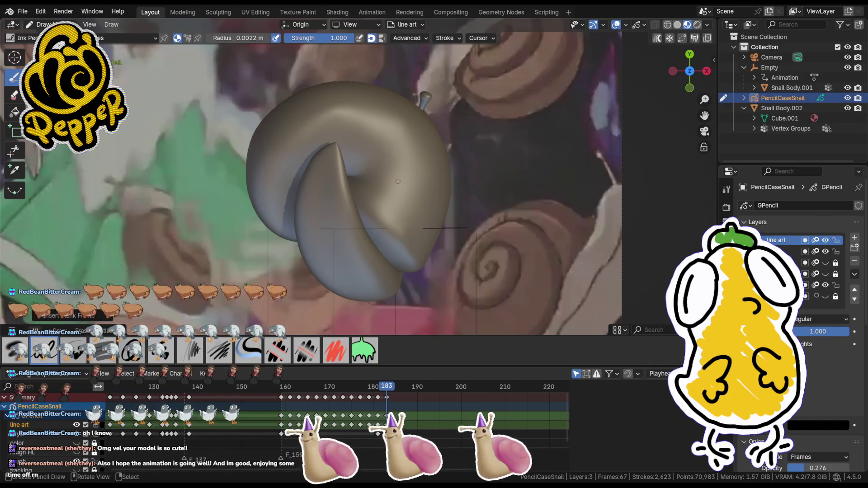
drag(374, 247, 398, 270)
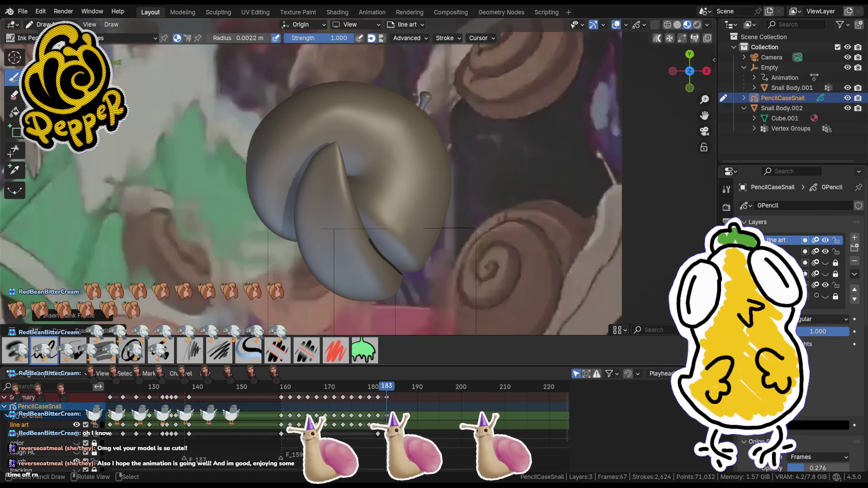
drag(366, 210, 332, 144)
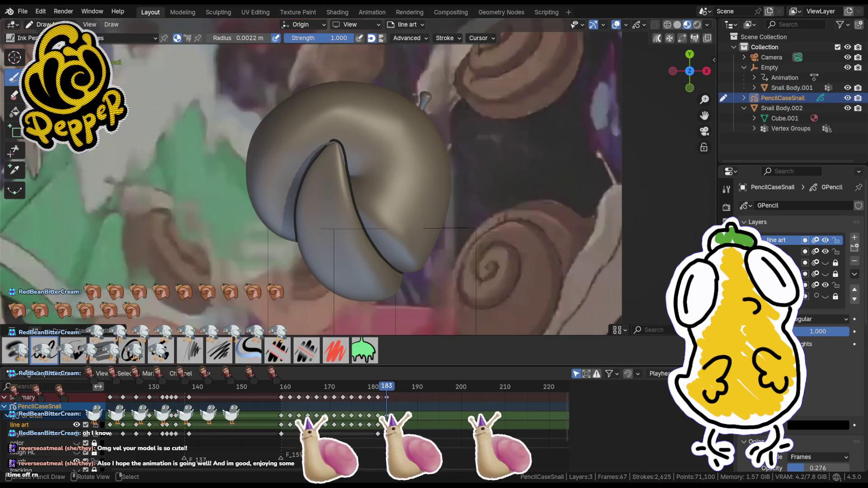
key(ctrl+z)
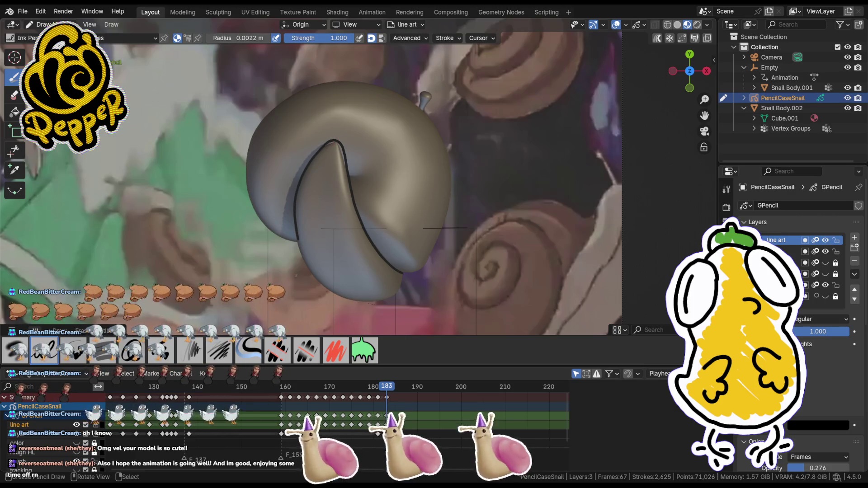
- Add short strokes along the shell bottom, undo the small ones, and step to frame 185
mouse_move(298, 238)
mouse_down()
mouse_move(309, 268)
mouse_move(348, 301)
mouse_up()
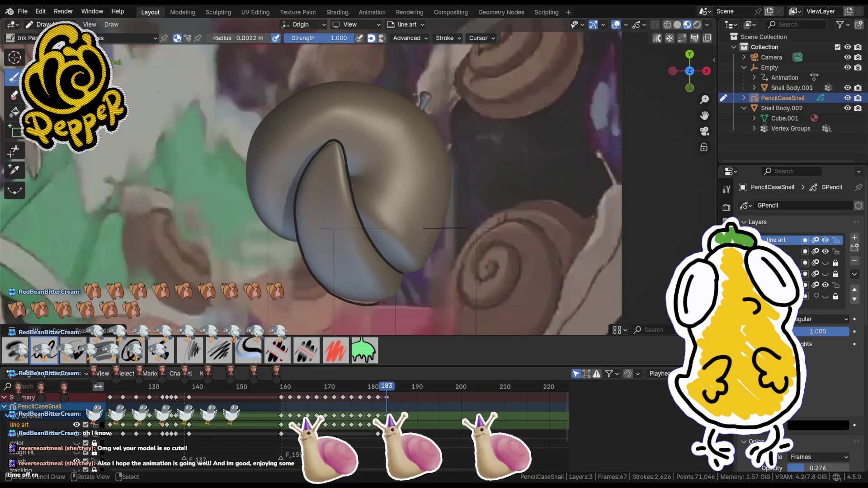
drag(352, 302, 380, 304)
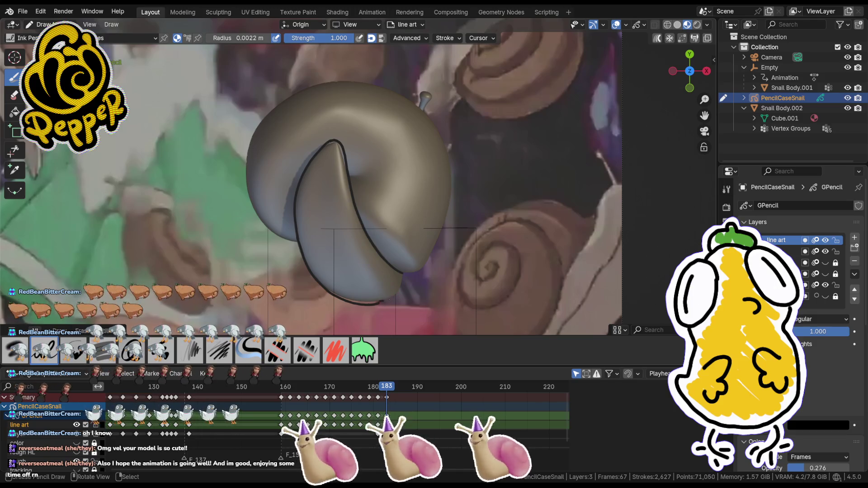
drag(381, 303, 390, 300)
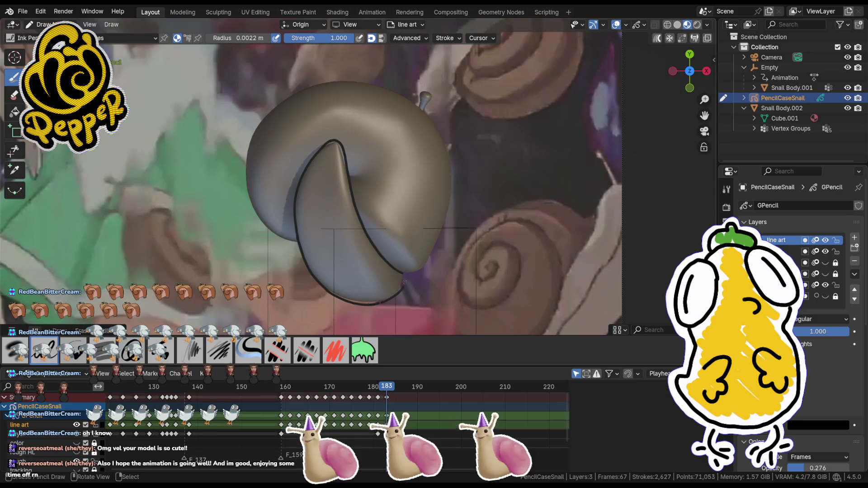
key(ctrl+z)
key(ctrl+z)
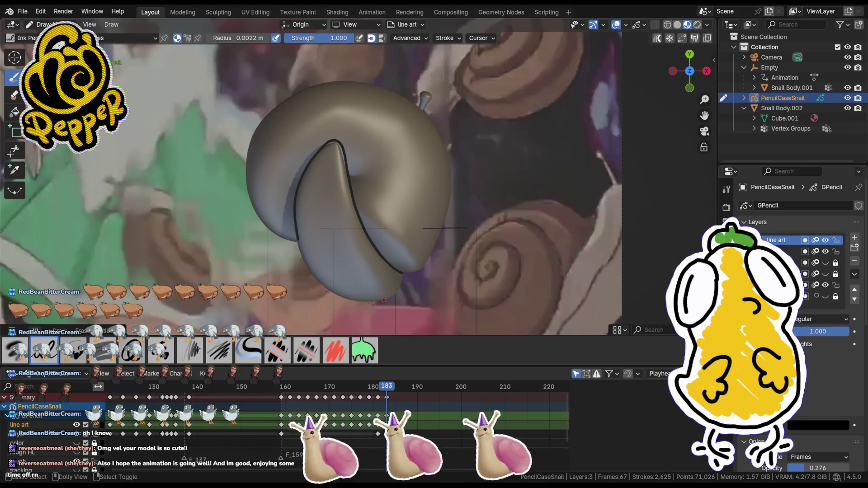
key(Up)
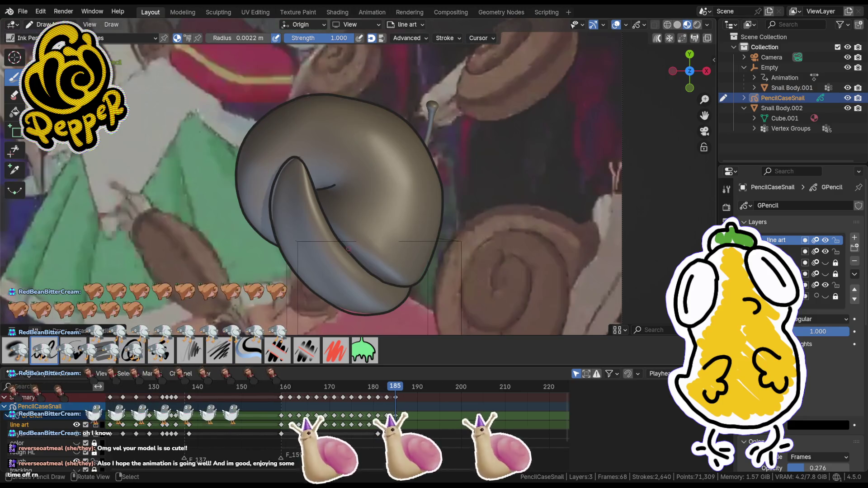
- Ink the shell's lower fold and a lip line, undoing each attempt, then enter stroke Edit Mode
drag(339, 241, 388, 272)
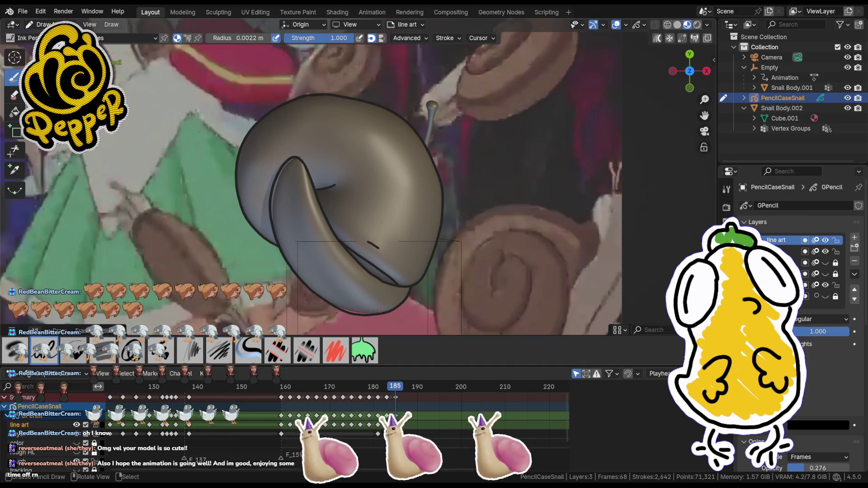
key(ctrl+z)
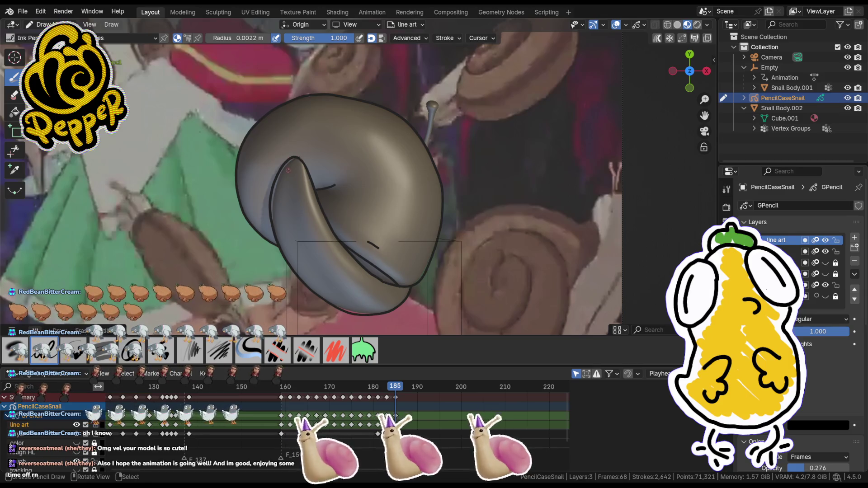
drag(304, 189, 316, 241)
key(ctrl+z)
key(ctrl+z)
key(ctrl+z)
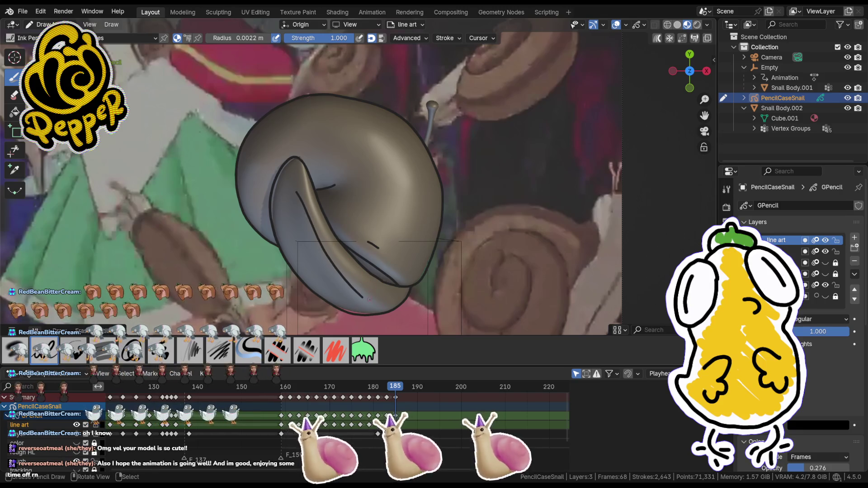
key(Tab)
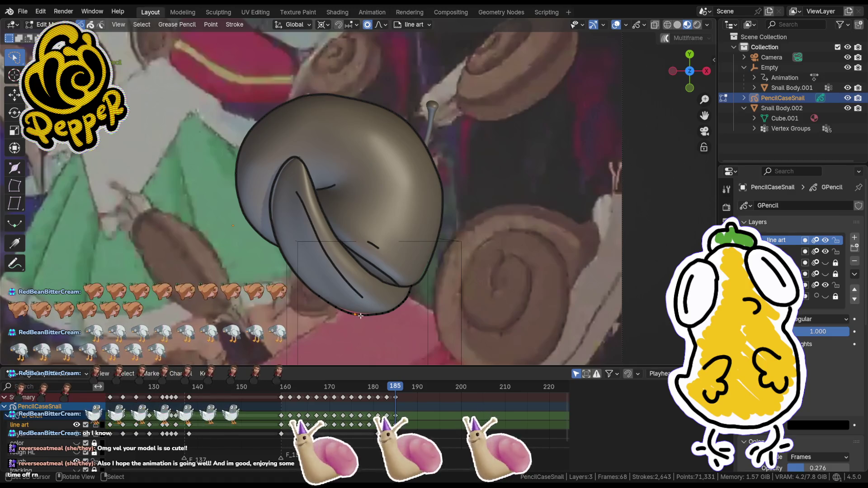
- Grab and reposition several points of the inner shell-lip line with proportional editing
key(g)
click(362, 310)
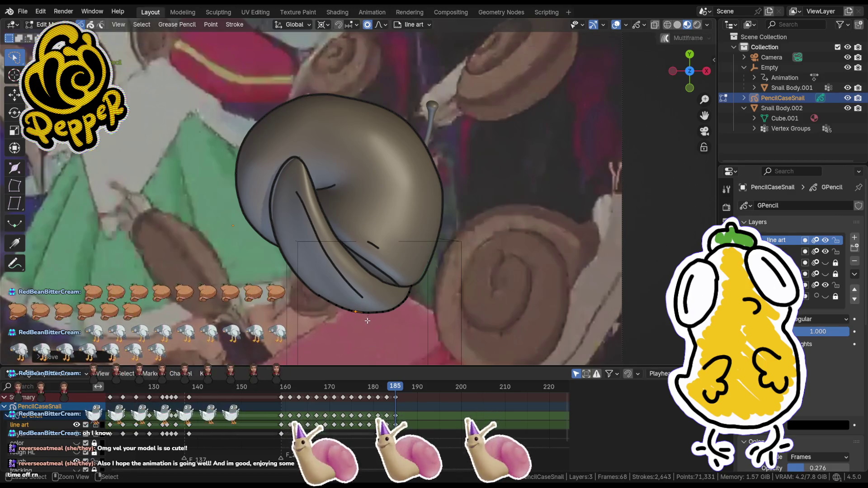
key(g)
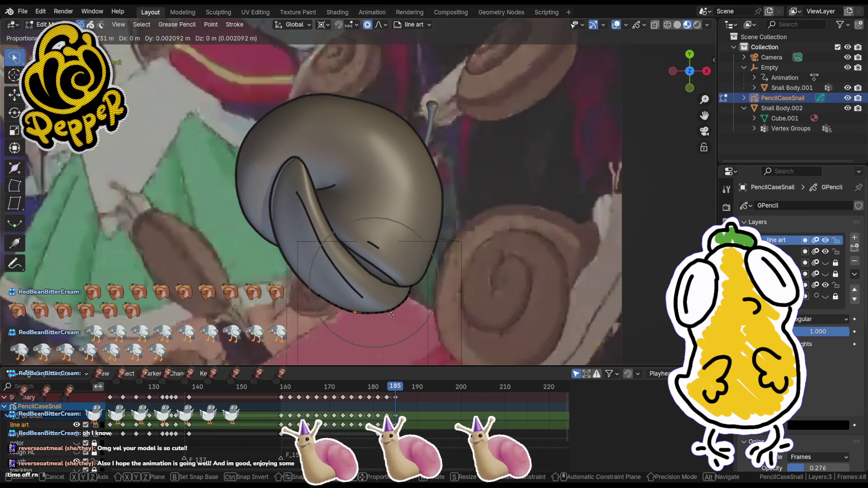
click(380, 308)
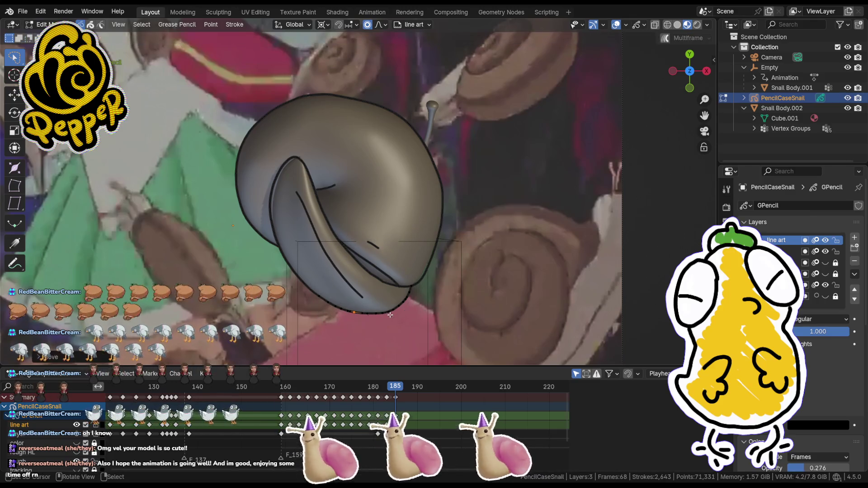
key(g)
click(367, 297)
key(g)
click(339, 271)
- Nudge the remaining lip and fold-line points into place and return to Draw Mode
click(320, 246)
key(g)
click(349, 242)
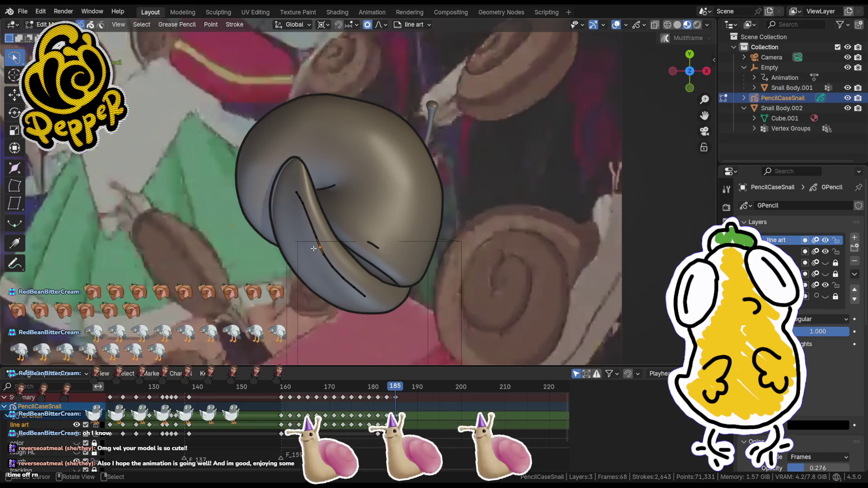
key(g)
click(309, 227)
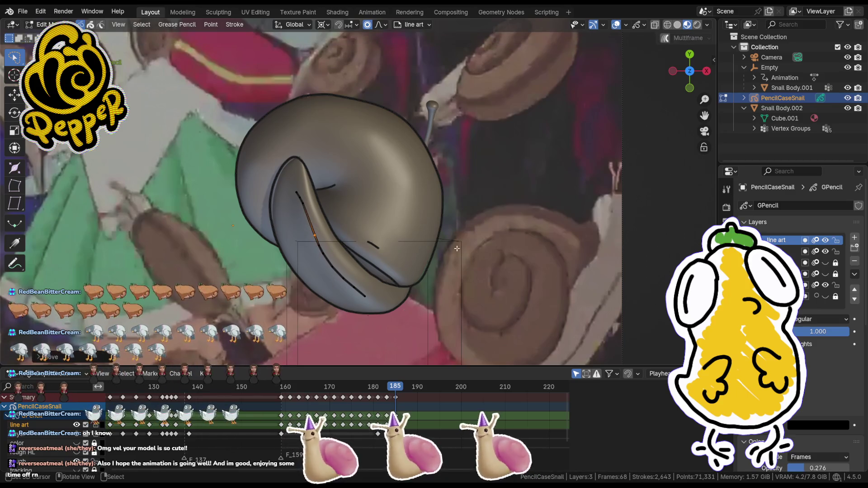
key(ctrl+Tab)
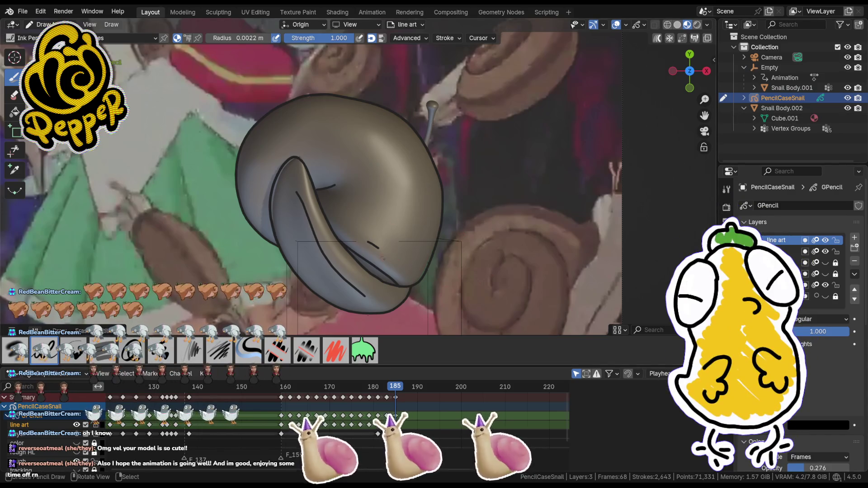
- Move to frame 187 and insert a blank keyframe on the line art layer
drag(399, 388, 405, 387)
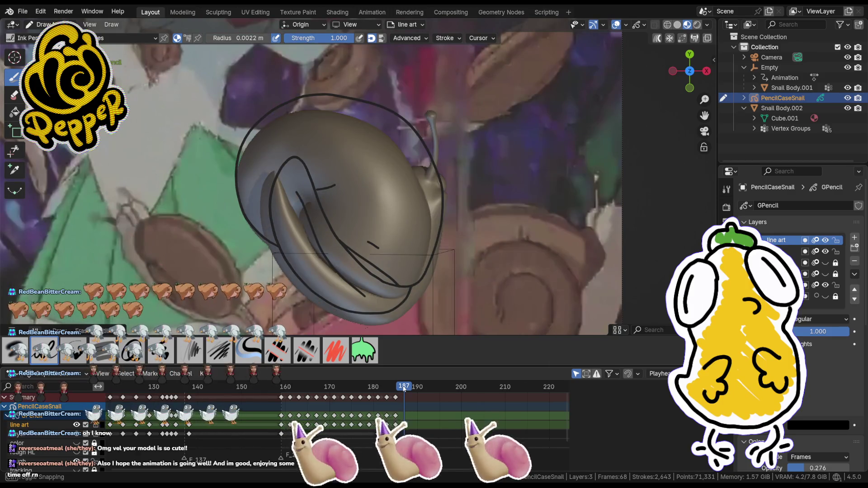
drag(404, 387, 403, 389)
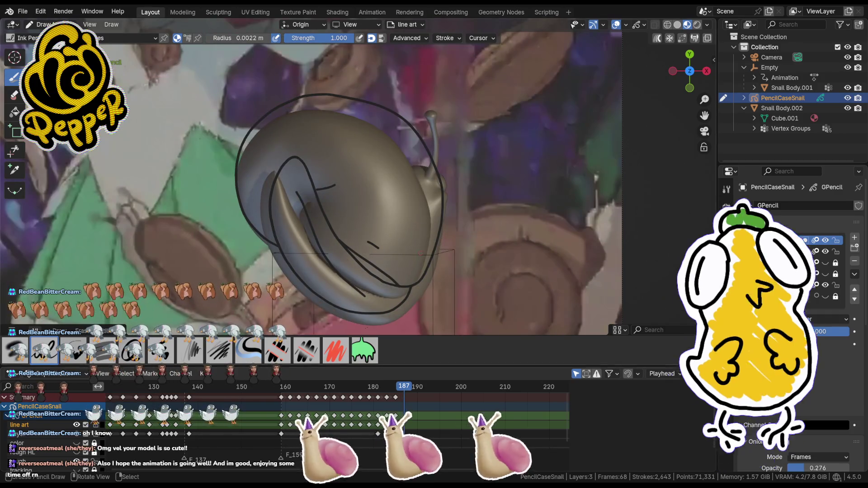
key(i)
click(380, 198)
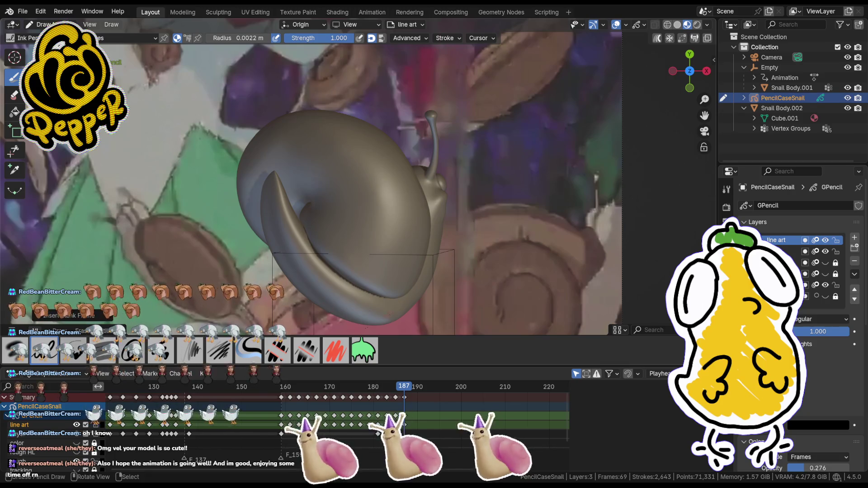
- Draw a smile on the head (undone), then trace the shell rim outline
drag(398, 302, 428, 274)
key(ctrl+z)
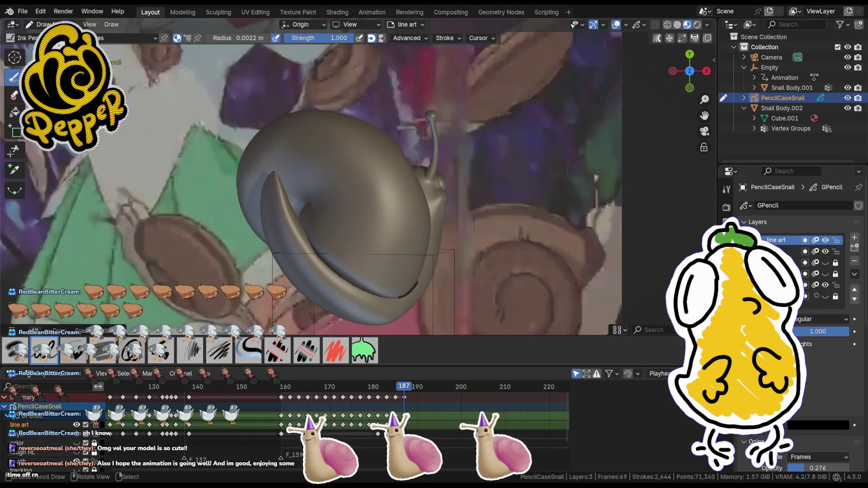
drag(430, 205, 433, 234)
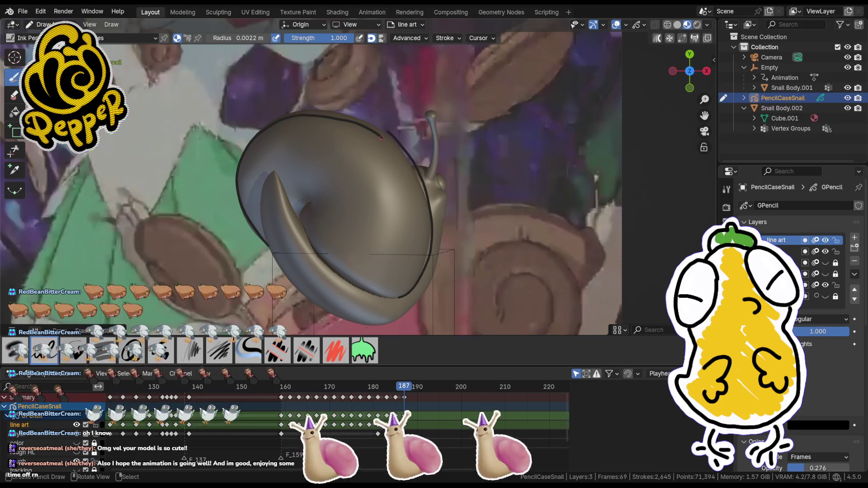
- In Edit Mode, move the rim stroke and its right-end points closer to the shell edge
key(Tab)
key(g)
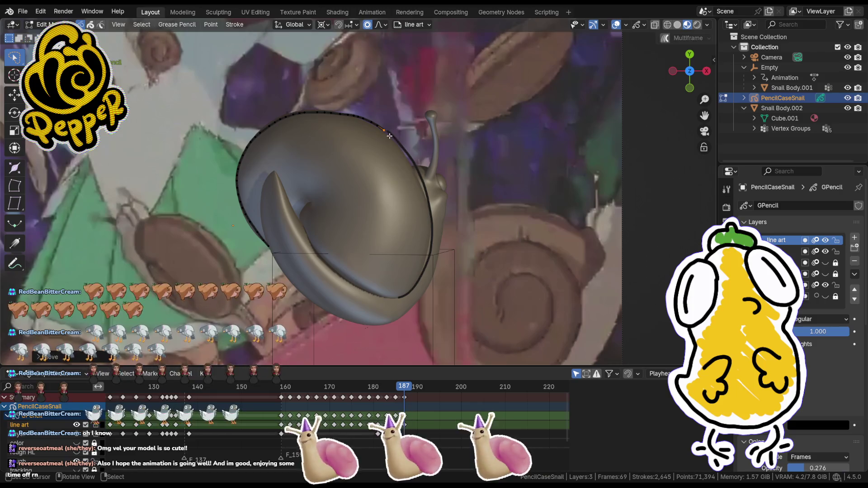
click(387, 132)
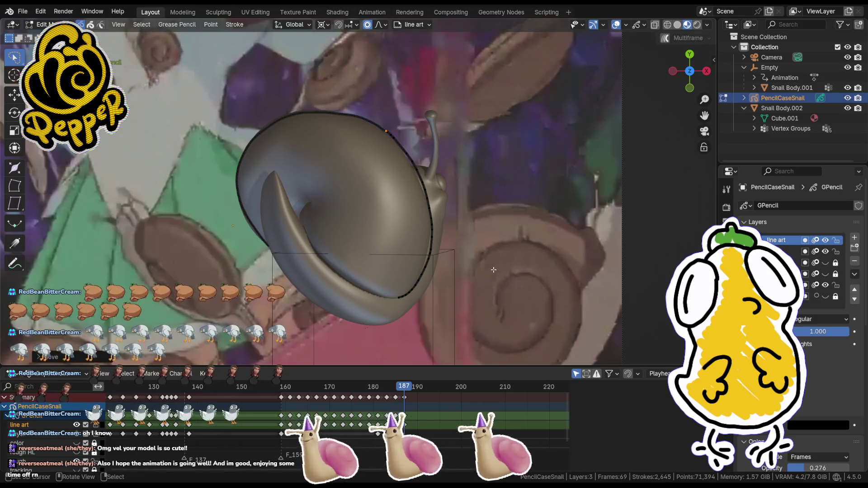
key(g)
click(421, 203)
click(439, 257)
key(g)
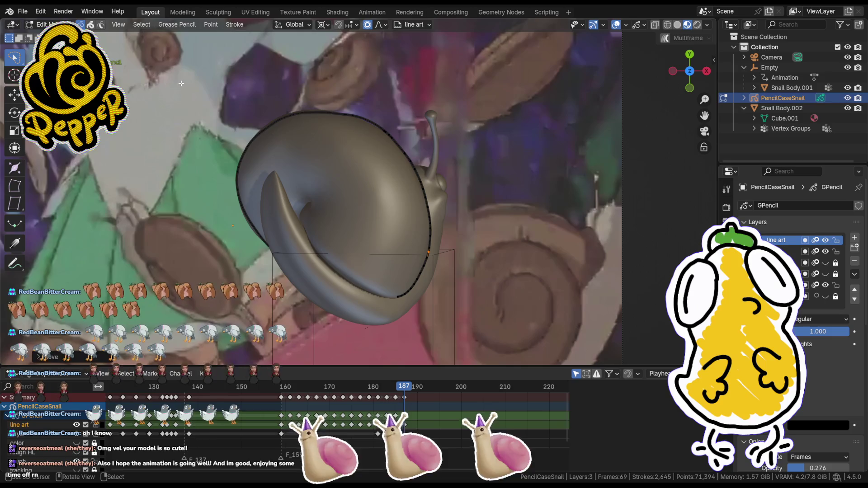
key(Tab)
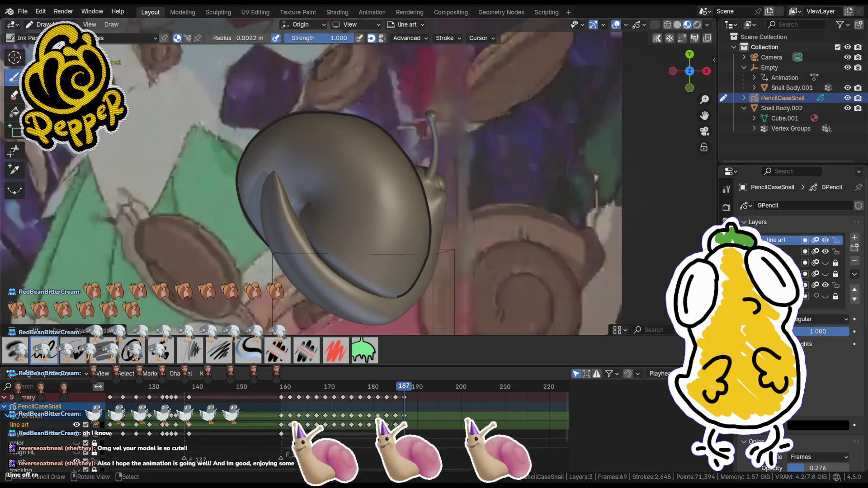
- Try short ink strokes along the shell lip, undoing and redoing them while orbiting the snail
drag(273, 175, 281, 183)
key(ctrl+z)
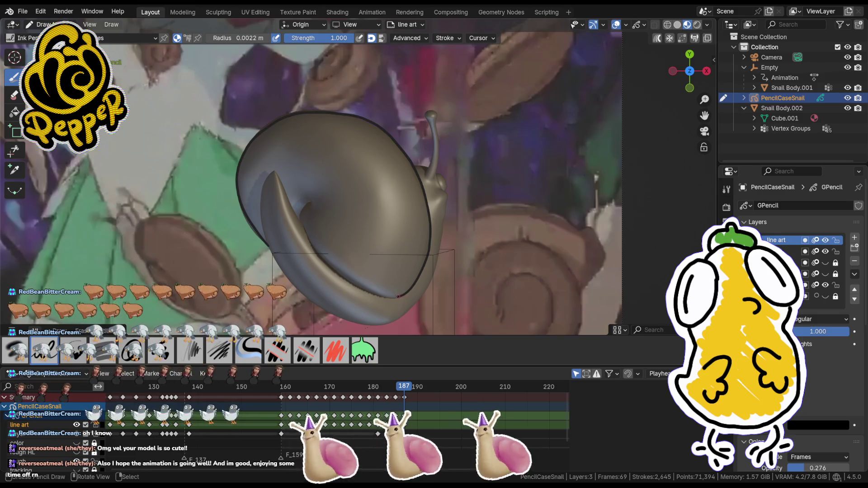
key(ctrl+shift+z)
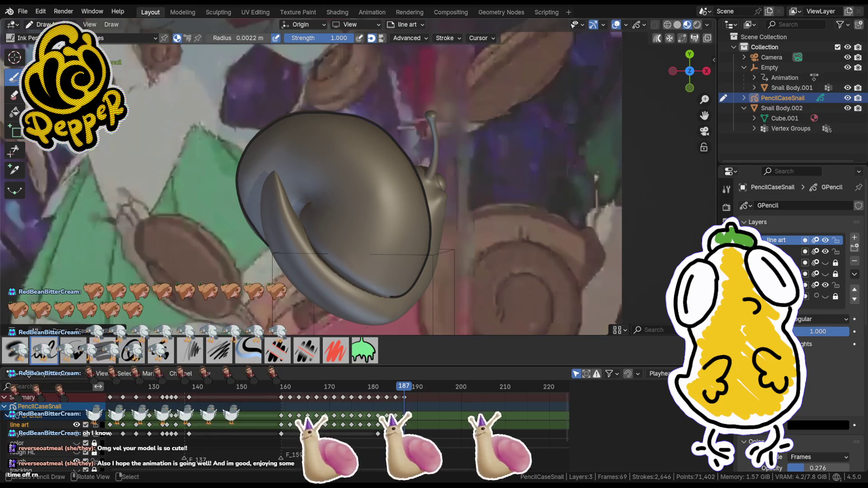
drag(371, 290, 358, 283)
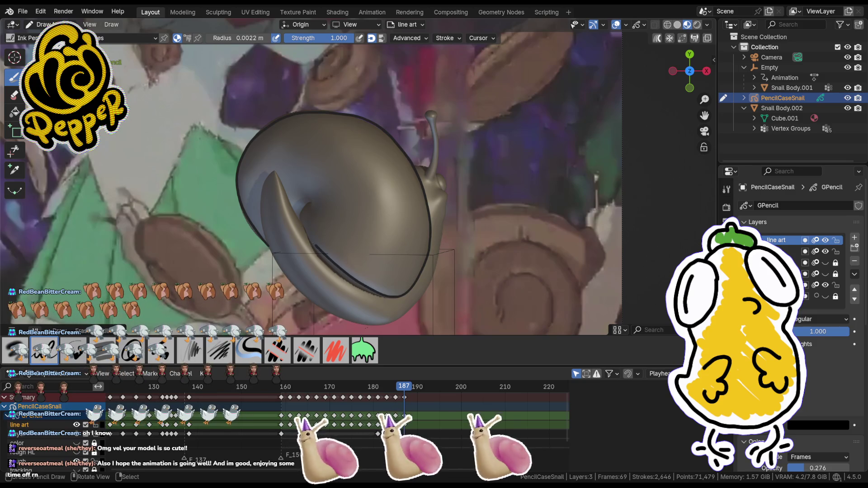
key(ctrl+z)
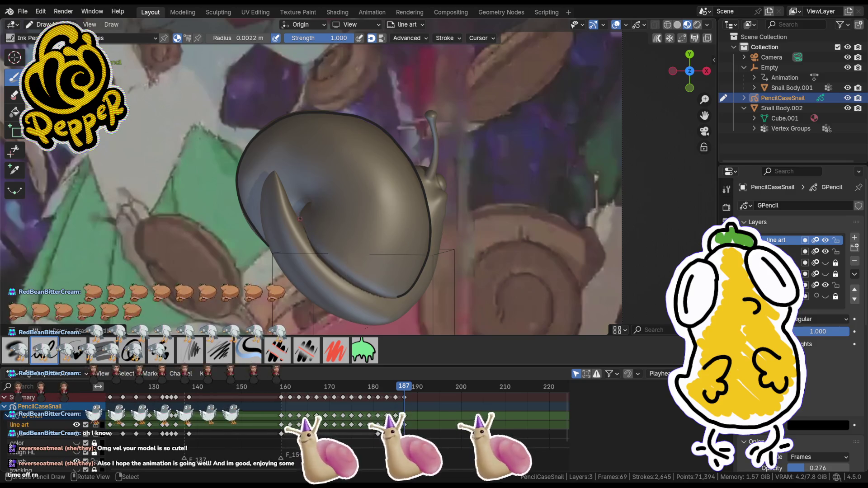
key(ctrl+z)
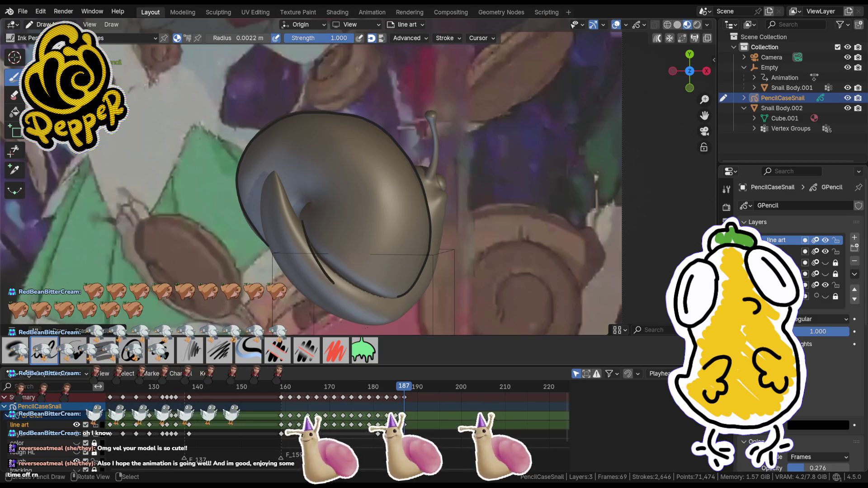
key(ctrl+z)
drag(400, 294, 393, 296)
key(ctrl+z)
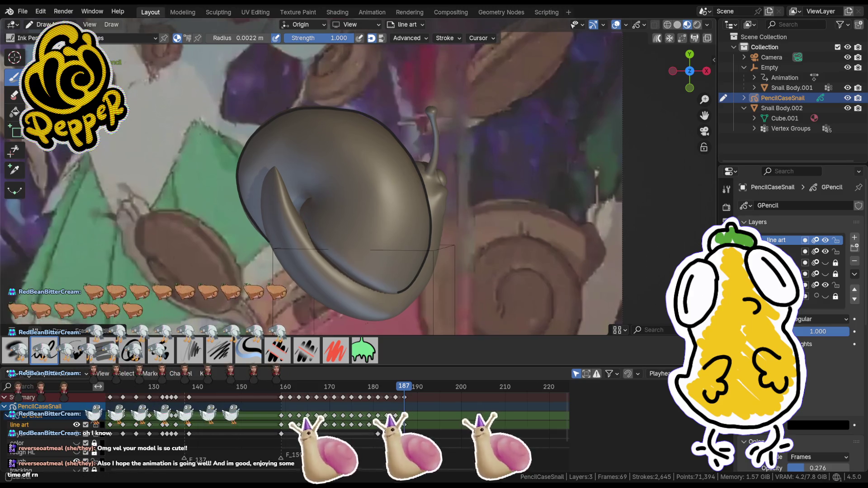
middle_drag(321, 123, 367, 77)
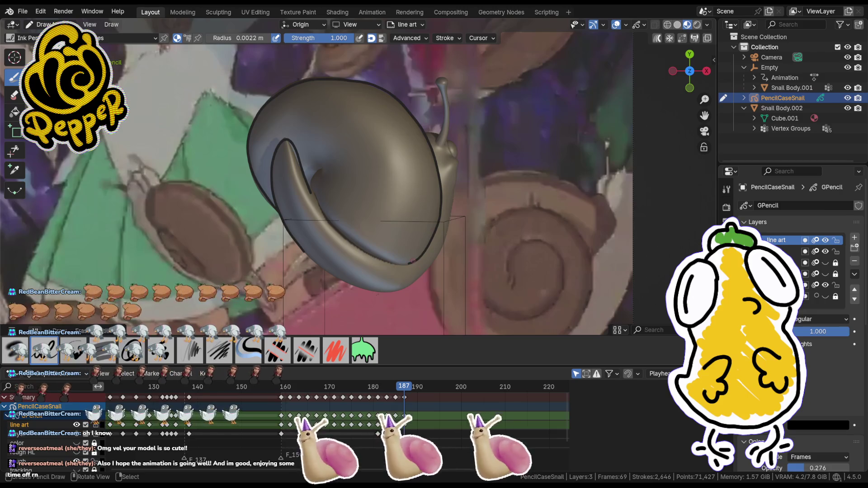
key(ctrl+z)
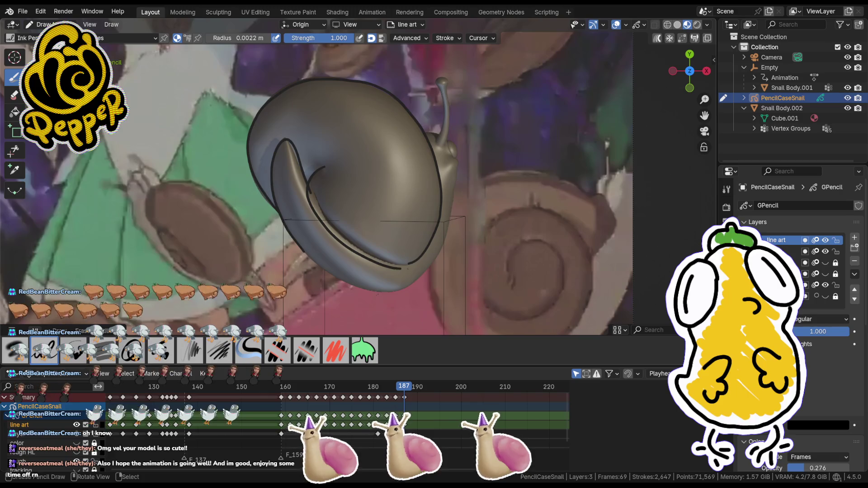
- In Edit Mode, shift the lip stroke points onto the shell's lip edge
key(Tab)
key(g)
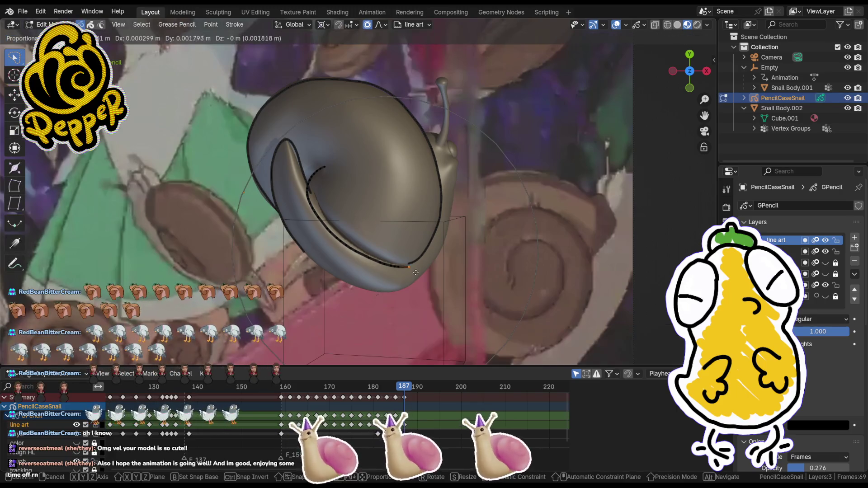
click(416, 272)
click(307, 204)
key(g)
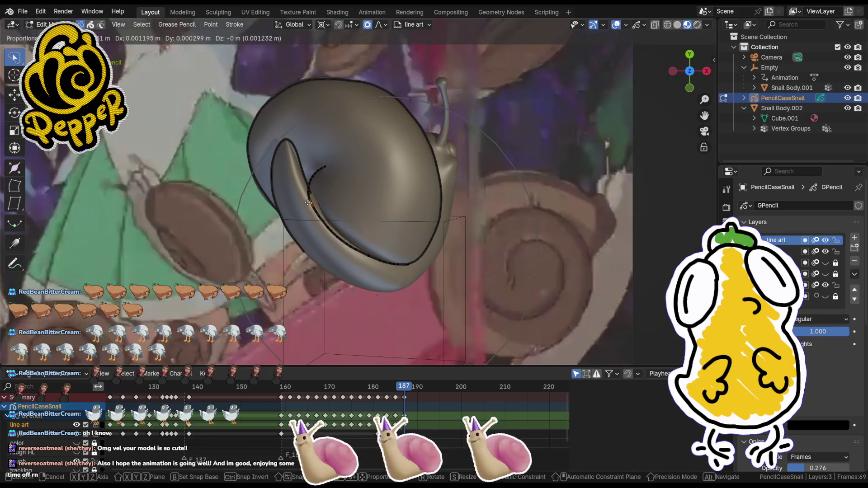
click(312, 200)
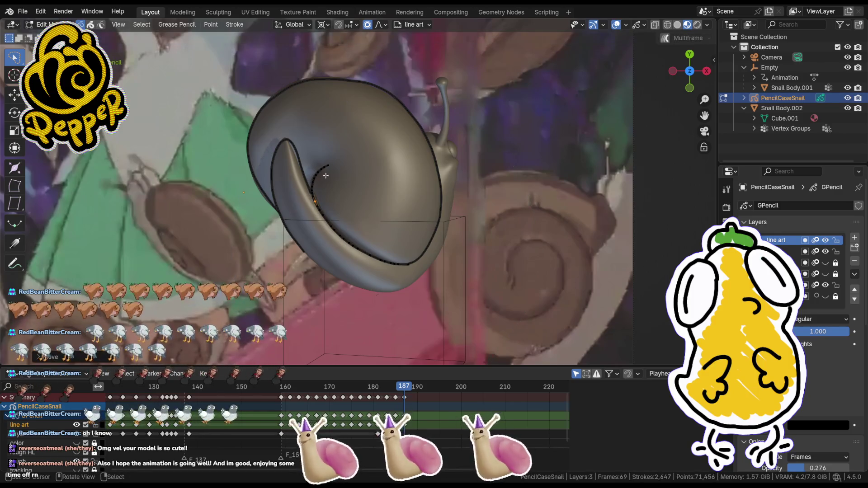
key(g)
click(345, 206)
- Reshape the shell's right outline and inner crescent points with soft falloff, then resume drawing
click(424, 215)
click(302, 152)
key(g)
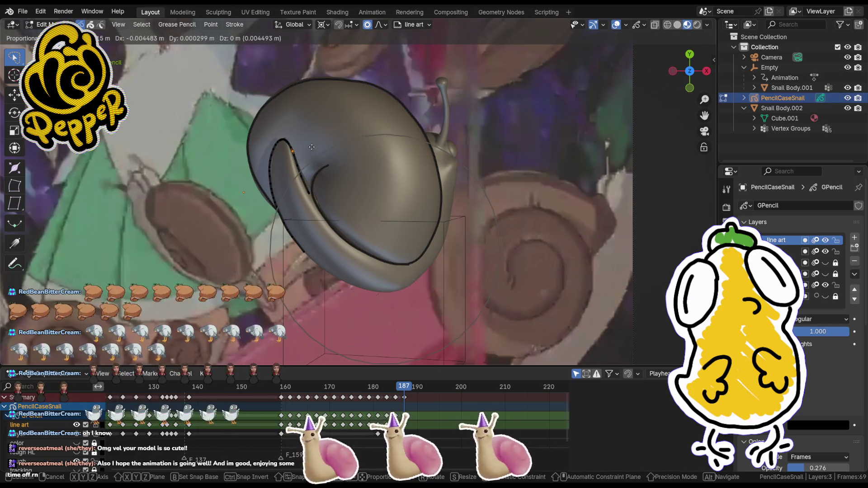
click(313, 147)
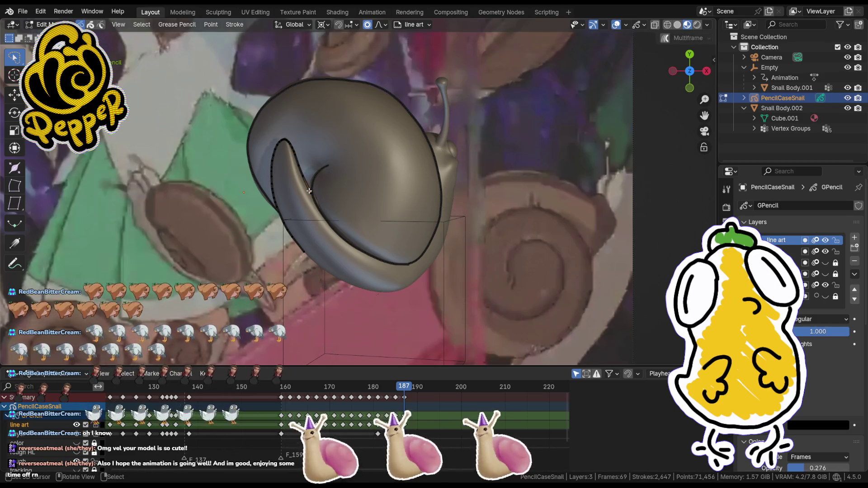
key(g)
click(376, 167)
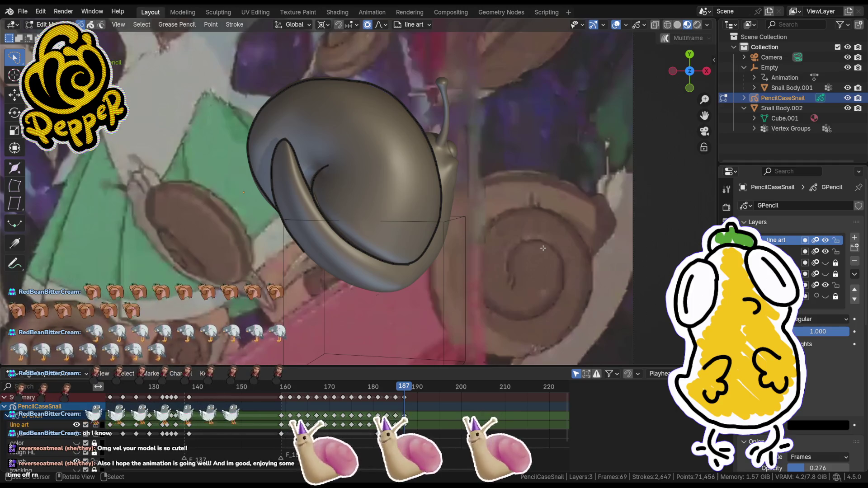
key(Tab)
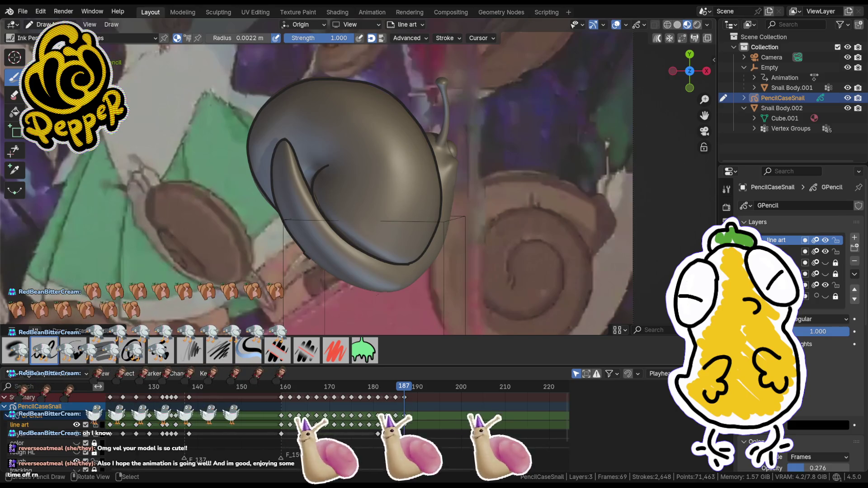
- Ink a short line under the shell and strokes along the antenna, undoing stray marks
drag(337, 283, 398, 290)
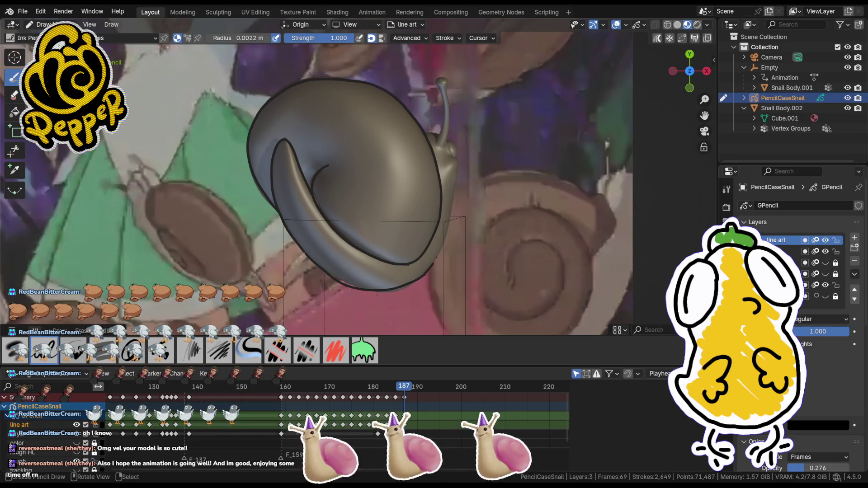
drag(426, 266, 432, 273)
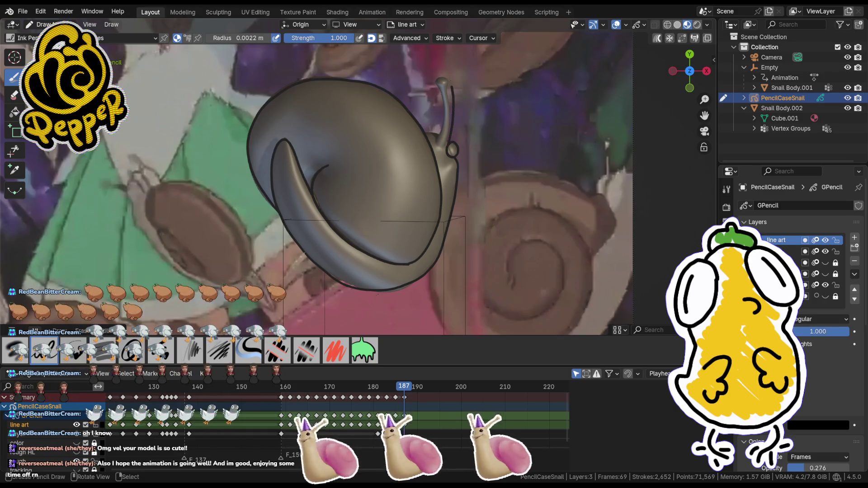
key(ctrl+z)
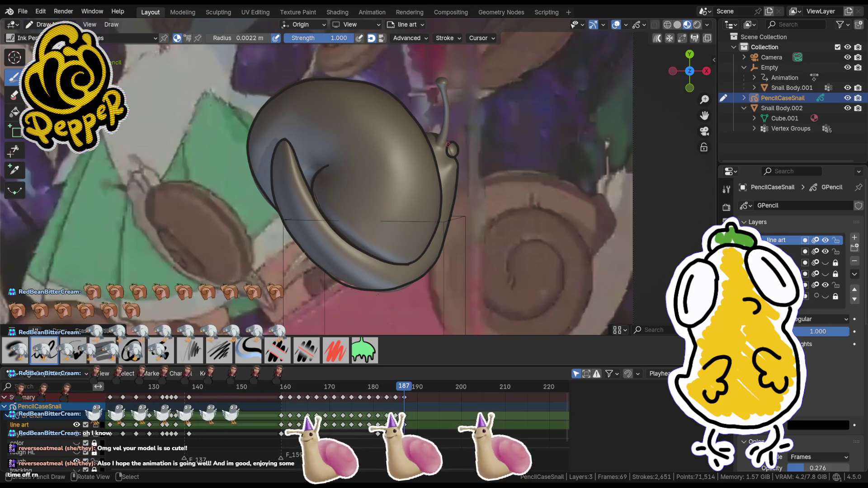
drag(452, 142, 451, 84)
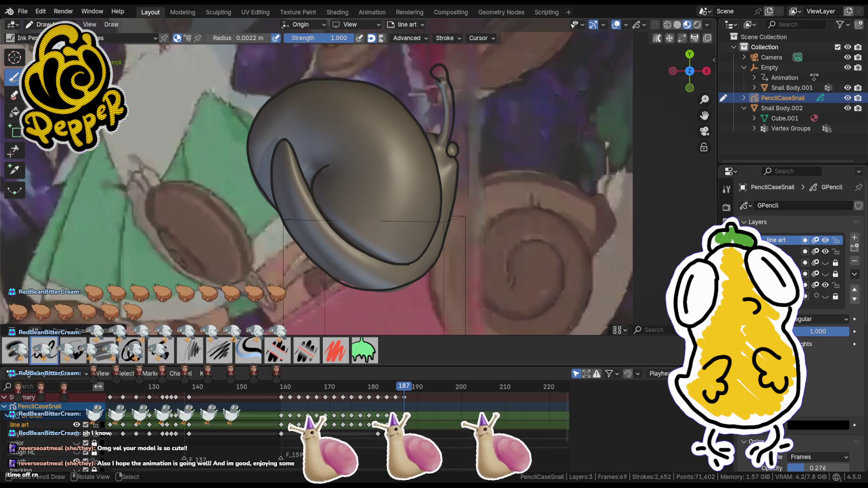
drag(443, 116, 443, 126)
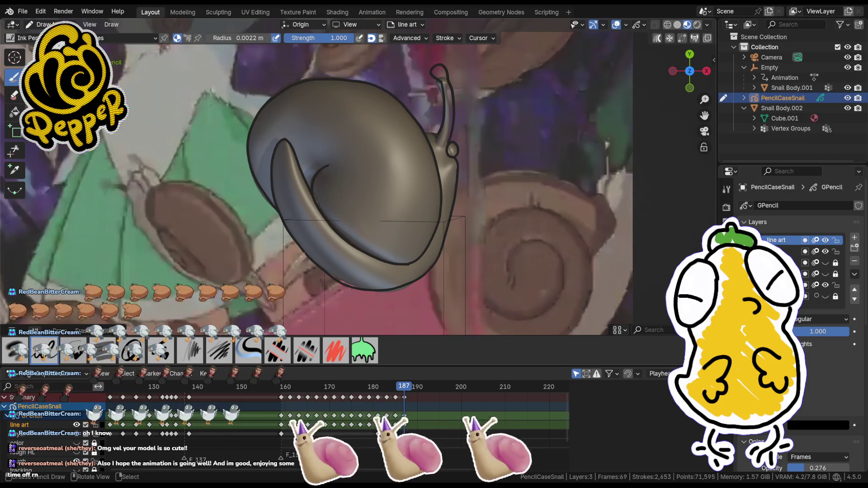
drag(431, 126, 436, 133)
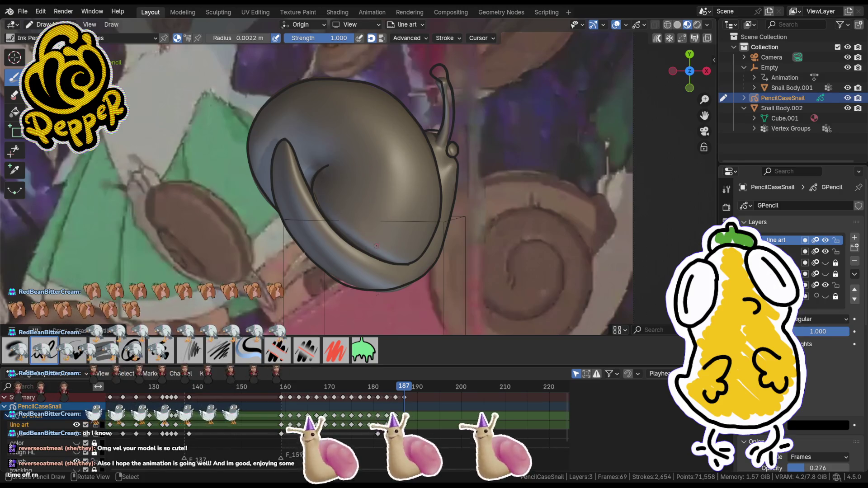
key(ctrl+z)
key(ctrl+z)
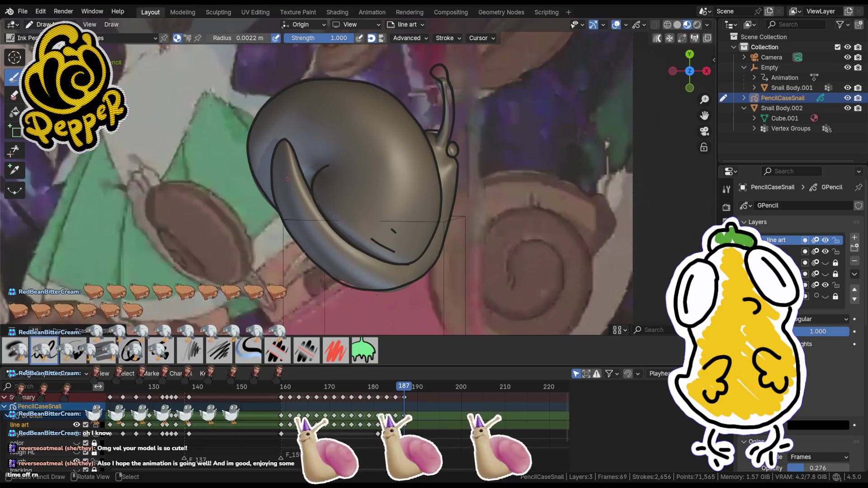
- Draw the curved line down the snail's body, redraw it once, and enter Edit Mode
mouse_move(295, 197)
mouse_down()
mouse_move(308, 241)
mouse_move(360, 279)
mouse_up()
key(ctrl+z)
key(ctrl+z)
key(ctrl+z)
drag(319, 231, 340, 259)
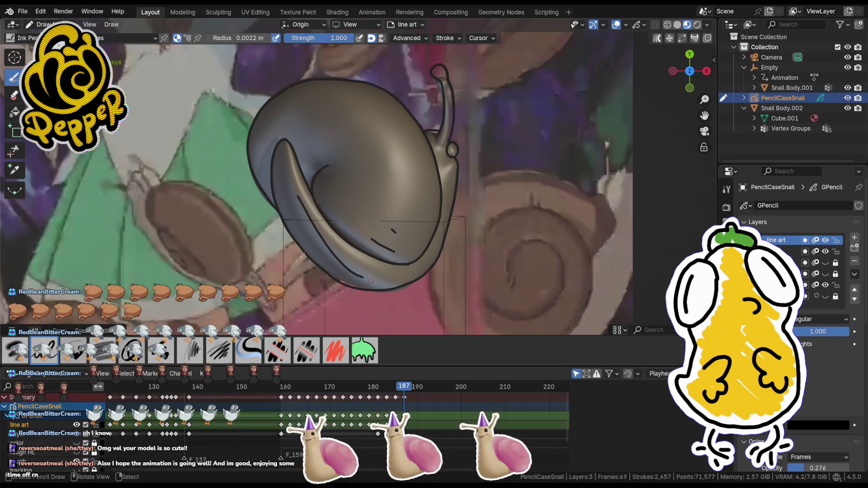
key(Tab)
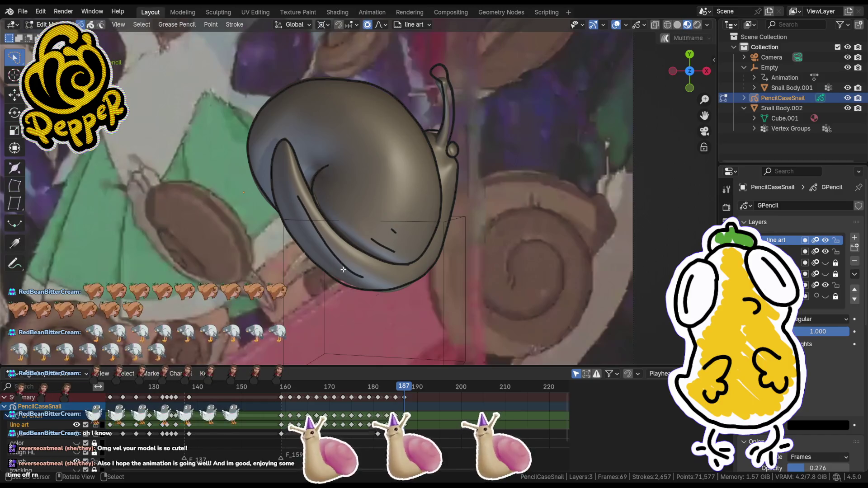
- Select and move points of the new body line to follow the underside
drag(339, 259, 329, 243)
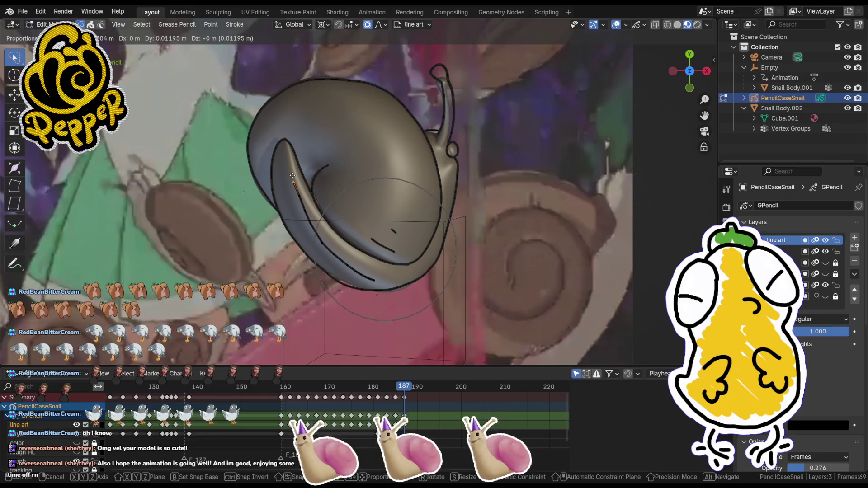
key(g)
click(306, 221)
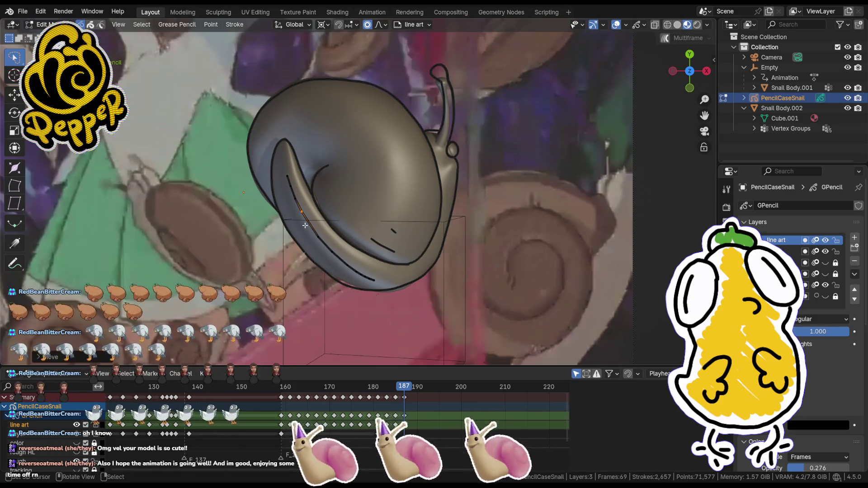
key(g)
click(325, 272)
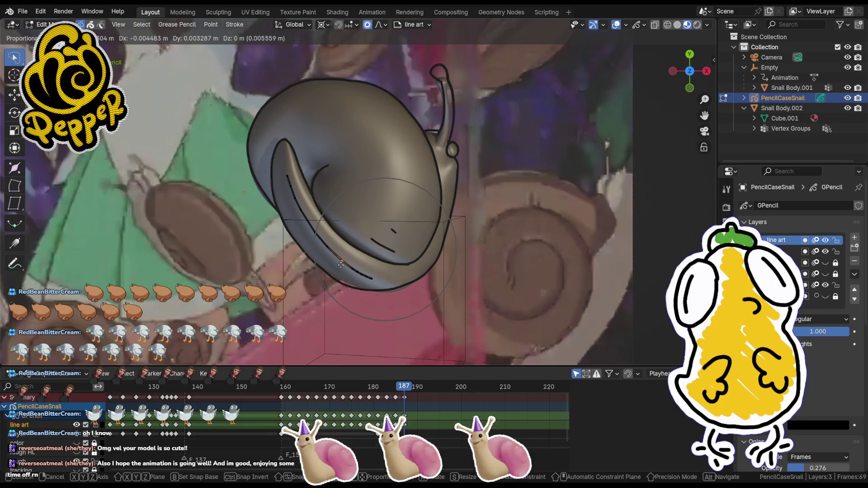
key(ctrl+Tab)
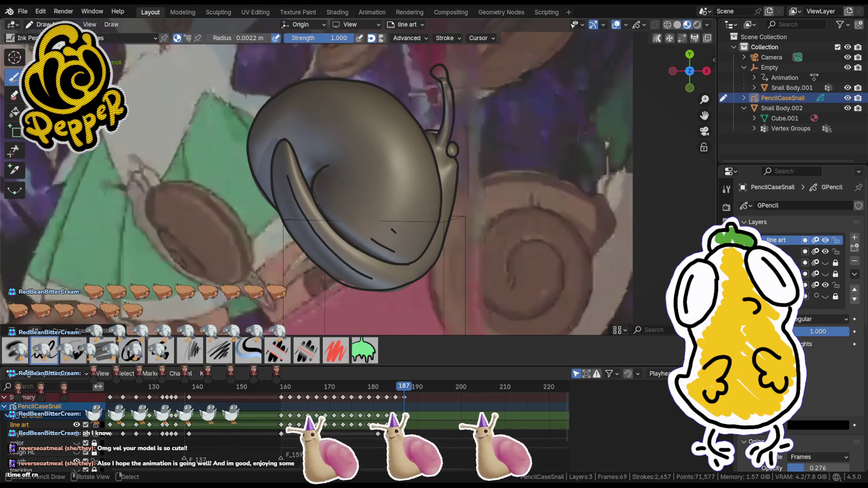
- Nudge the stroke points near the shell bottom, then look through the scene camera
key(ctrl+Tab)
key(g)
click(362, 289)
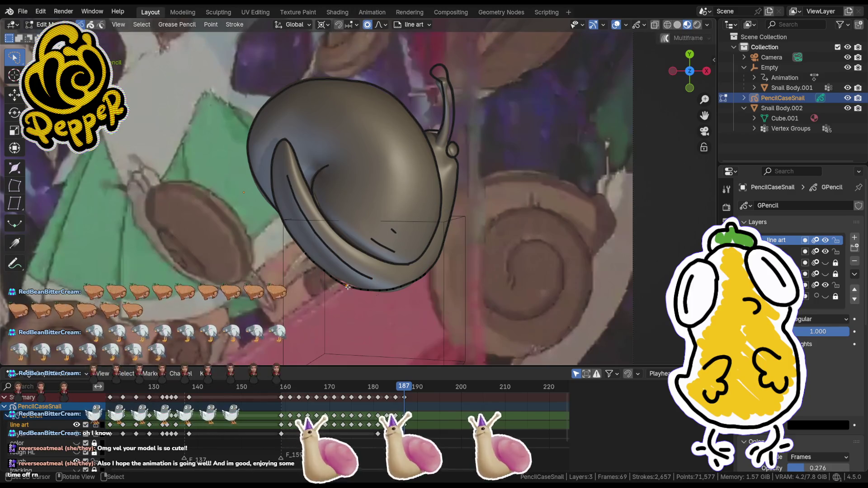
key(g)
click(409, 315)
key(KP_0)
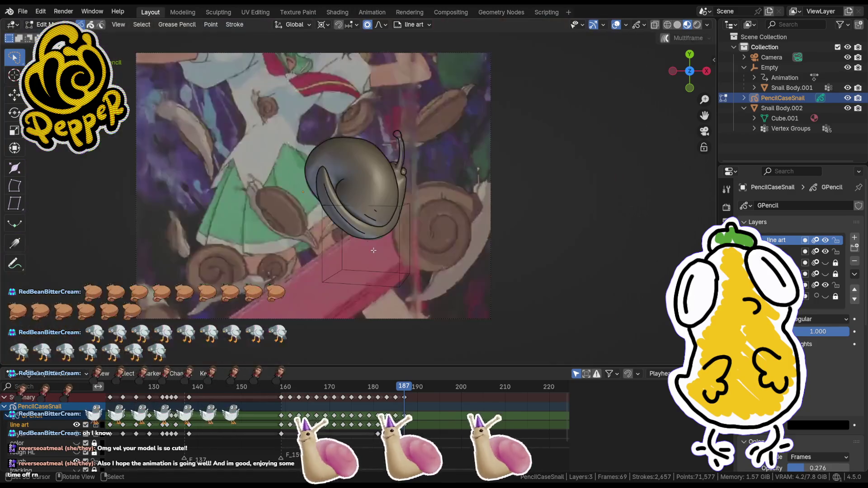
- In Draw Mode, jump to frame 189 and insert a blank keyframe on the line art layer
key(ctrl+Tab)
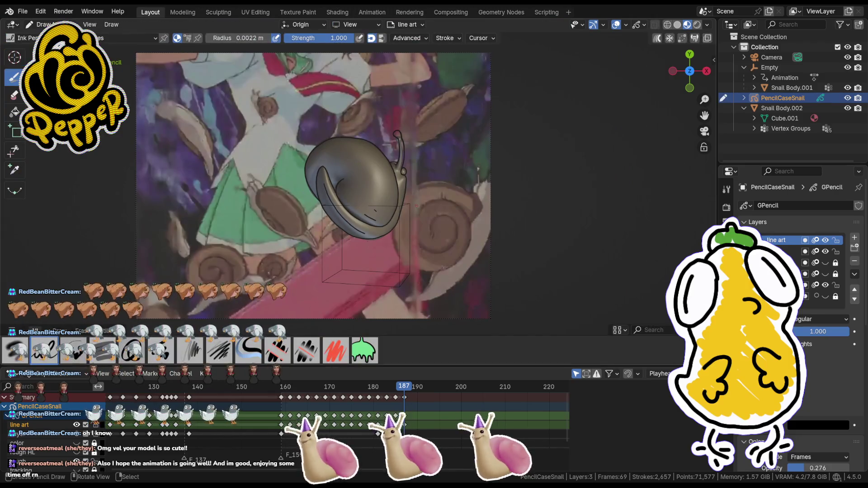
click(410, 389)
click(413, 388)
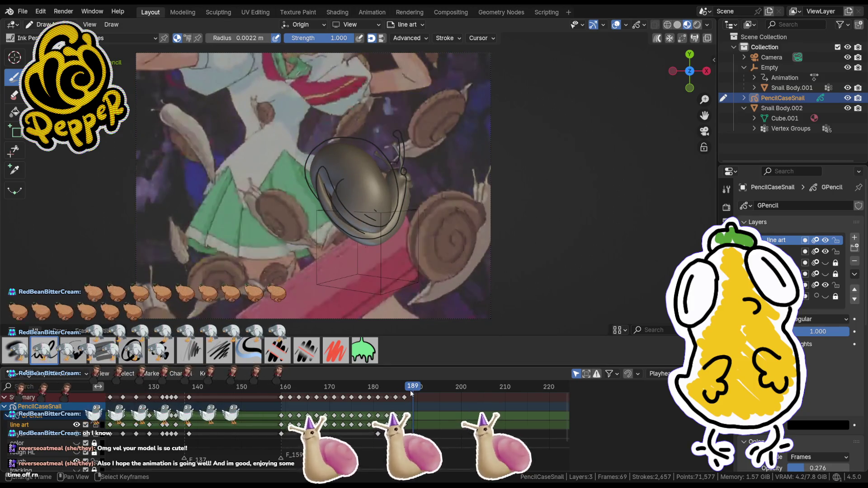
mouse_move(412, 388)
mouse_down()
mouse_move(401, 388)
mouse_move(412, 388)
mouse_up()
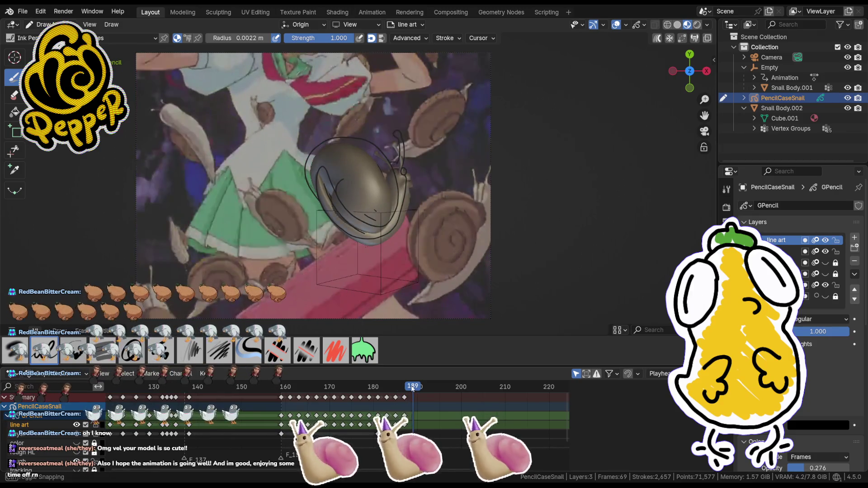
right_click(370, 203)
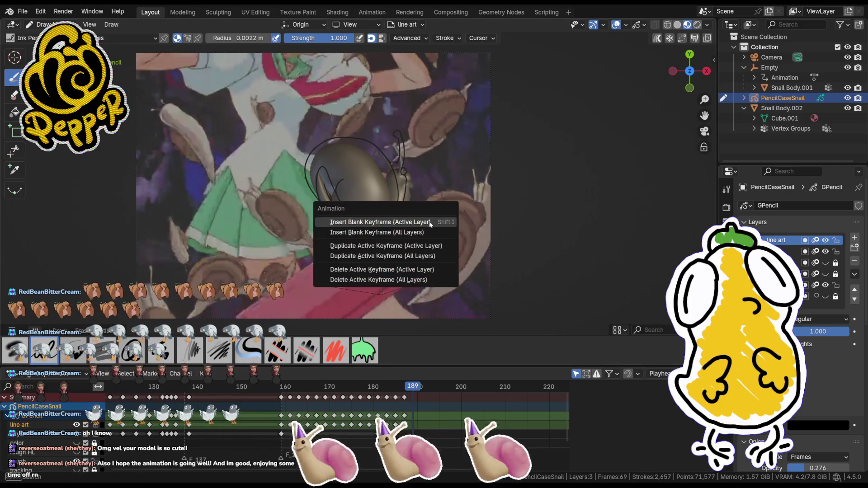
click(401, 224)
scroll(407, 197, up, 4)
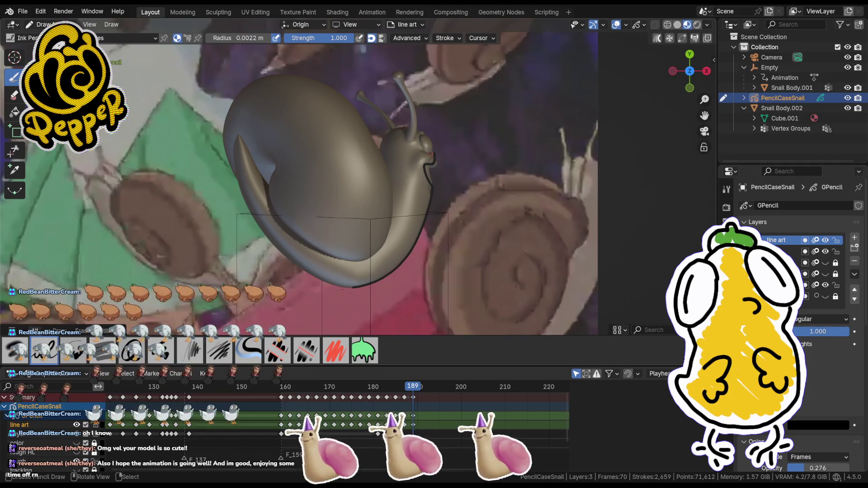
- Toggle the small eye-stalk stroke with undo and redo while judging its placement
key(ctrl+shift+z)
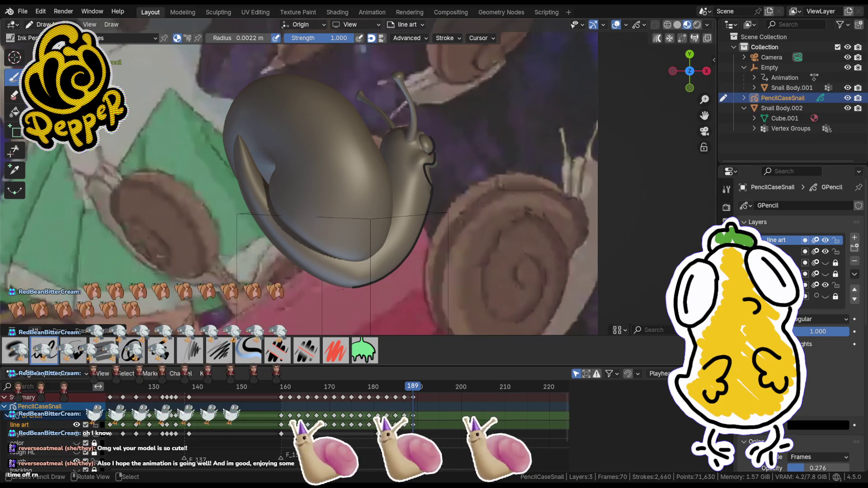
key(ctrl+z)
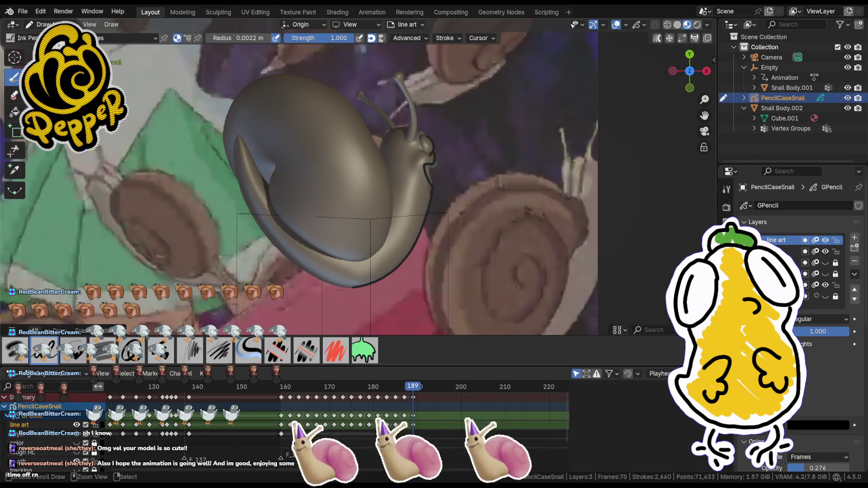
key(ctrl+shift+z)
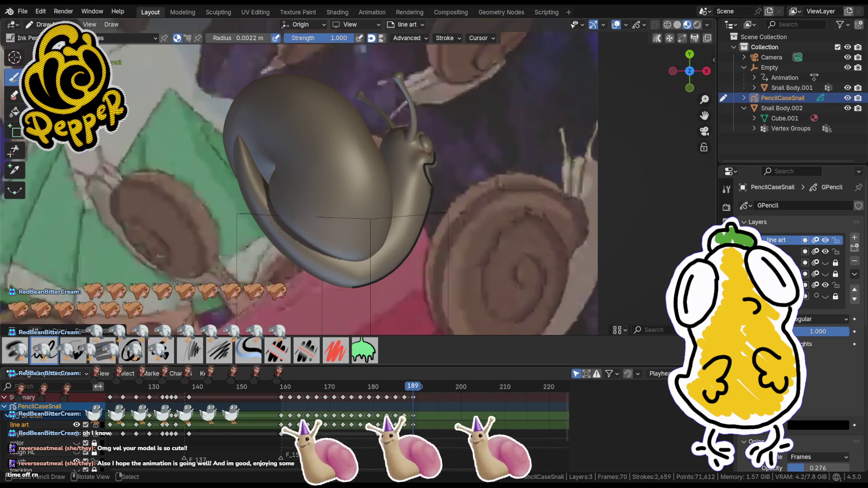
key(ctrl+z)
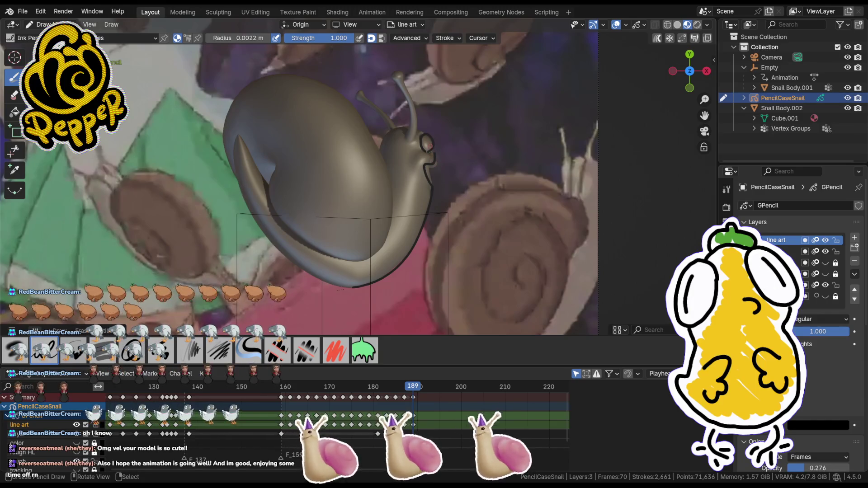
- In Edit Mode, reposition the eye stroke and delete a stray point near it
key(ctrl+z)
key(Tab)
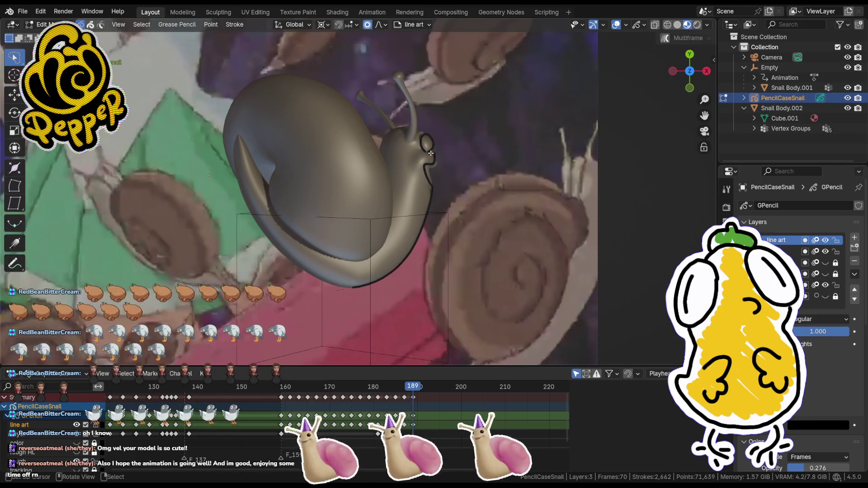
key(g)
click(453, 146)
key(g)
click(456, 147)
key(Delete)
- Move the small face stroke, rotate it about a chosen pivot, and delete the stray eye stroke
key(g)
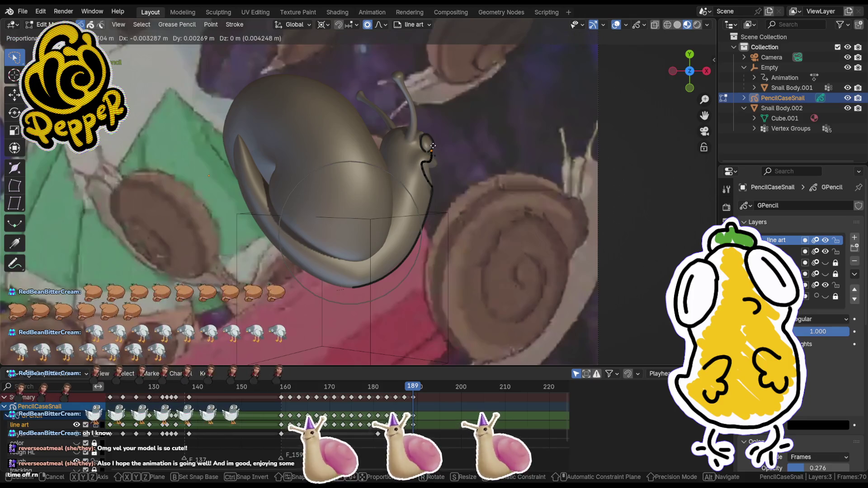
click(437, 171)
key(g)
click(471, 175)
key(period)
key(r)
click(515, 164)
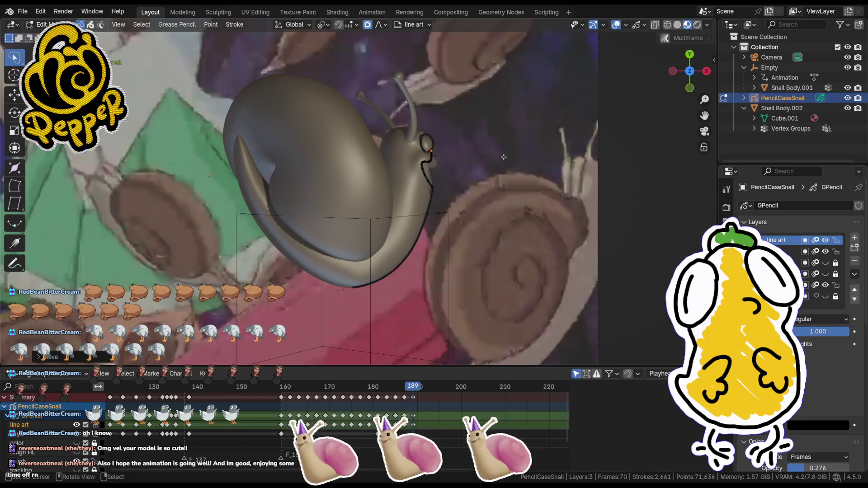
key(x)
click(451, 162)
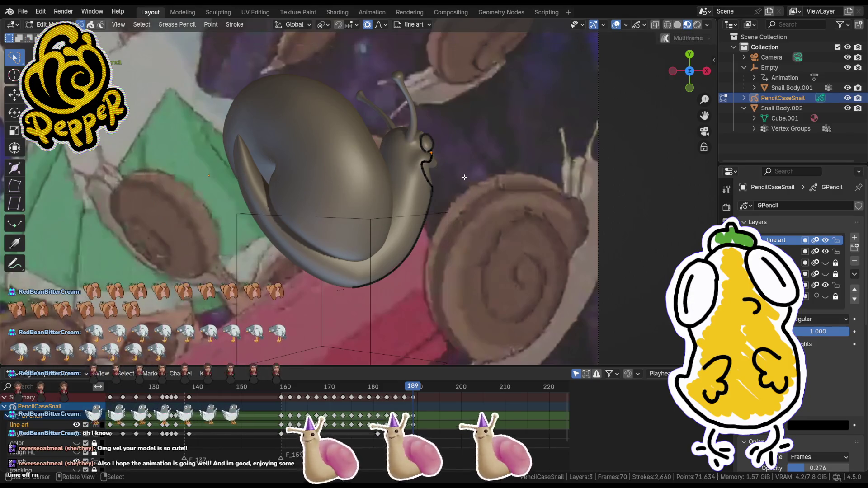
- Rotate the eye stroke around a new pivot, shift its points, and return to drawing
key(period)
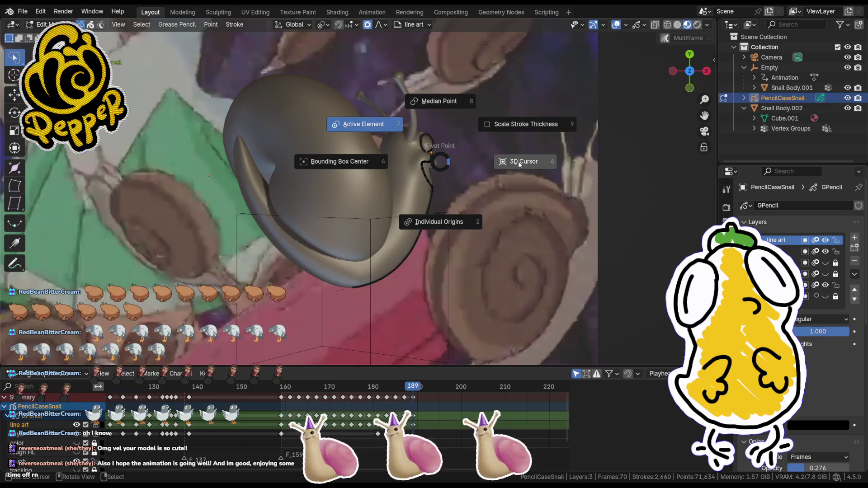
click(516, 167)
key(r)
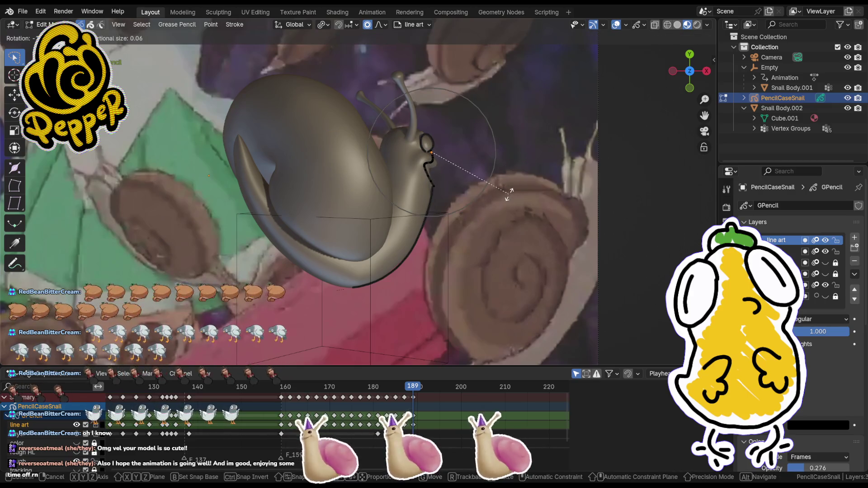
click(504, 199)
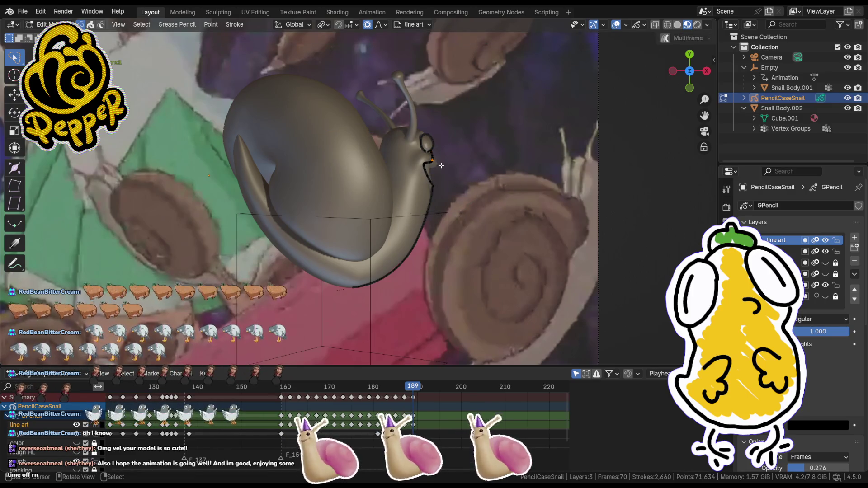
key(g)
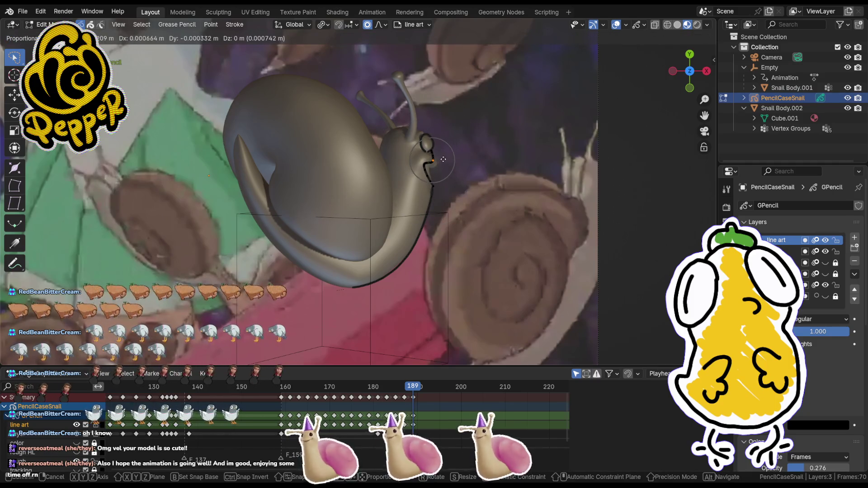
click(443, 160)
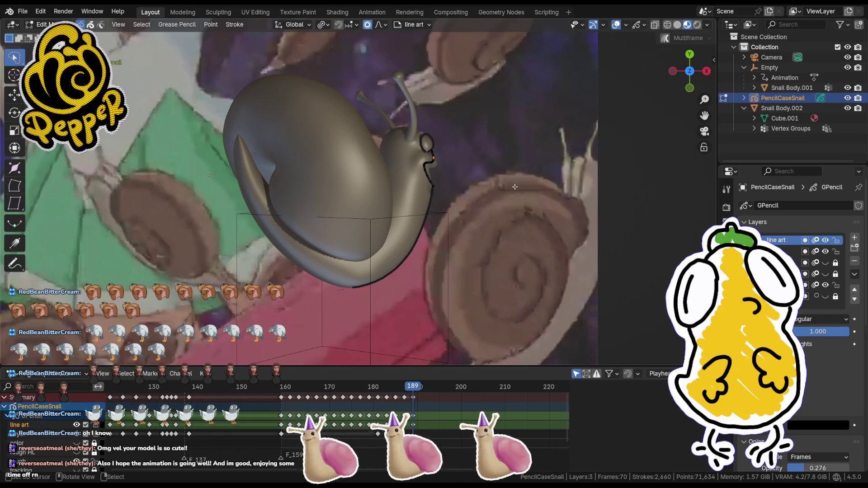
key(ctrl+Tab)
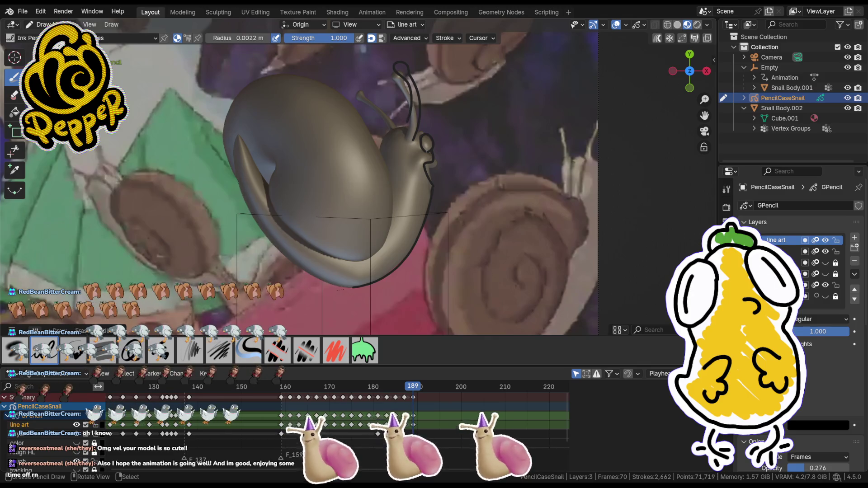
- In Edit Mode, move the antenna stroke tip into place and return to drawing
key(Tab)
click(391, 70)
key(g)
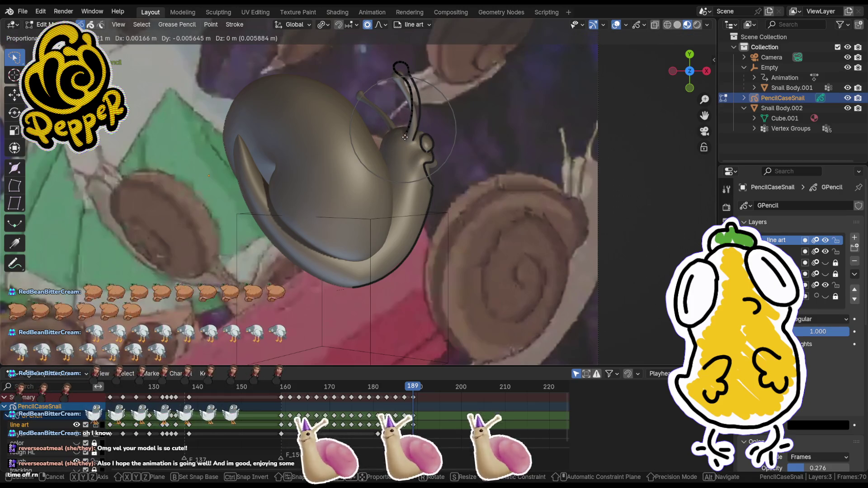
click(405, 136)
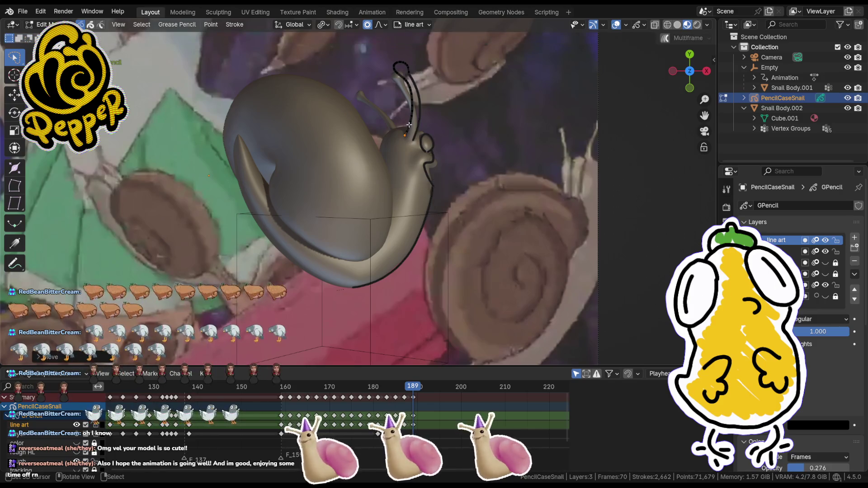
key(Tab)
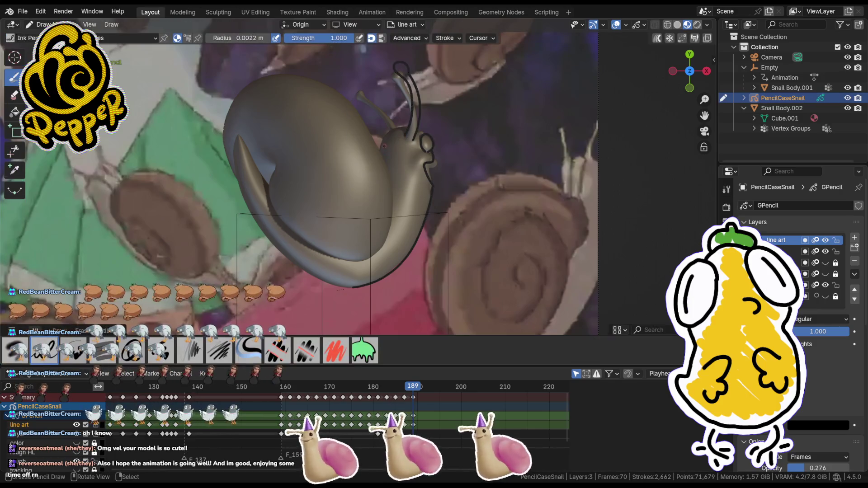
- Add tiny marks near the antenna and eye, then undo them
click(383, 140)
click(386, 126)
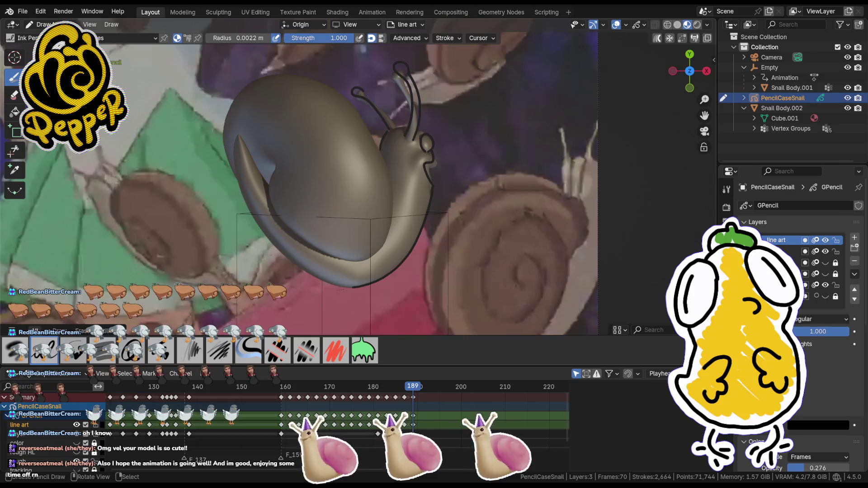
click(382, 82)
key(ctrl+z)
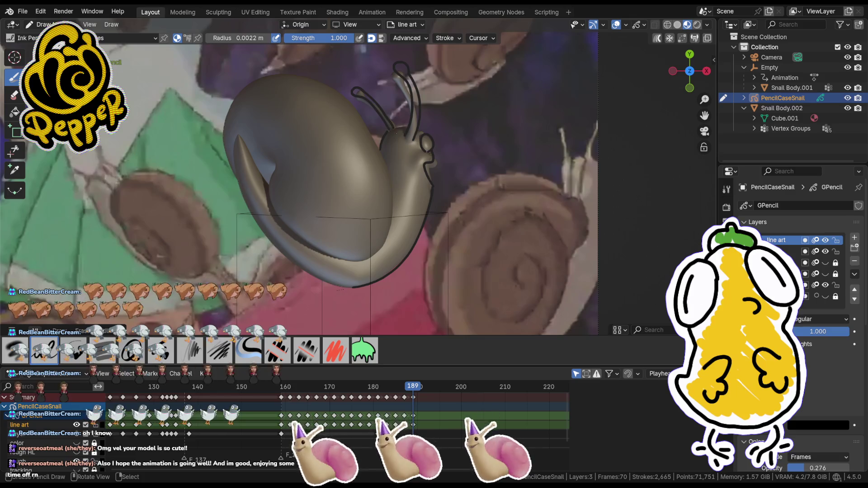
click(381, 81)
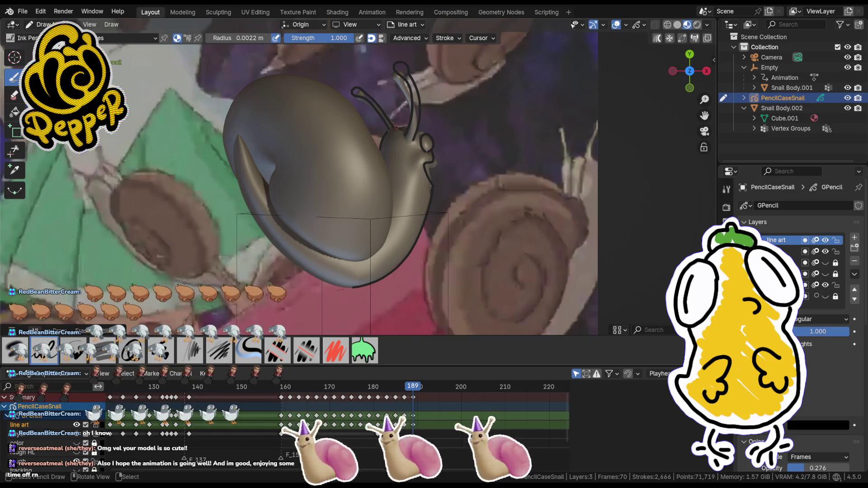
key(ctrl+z)
key(ctrl+z)
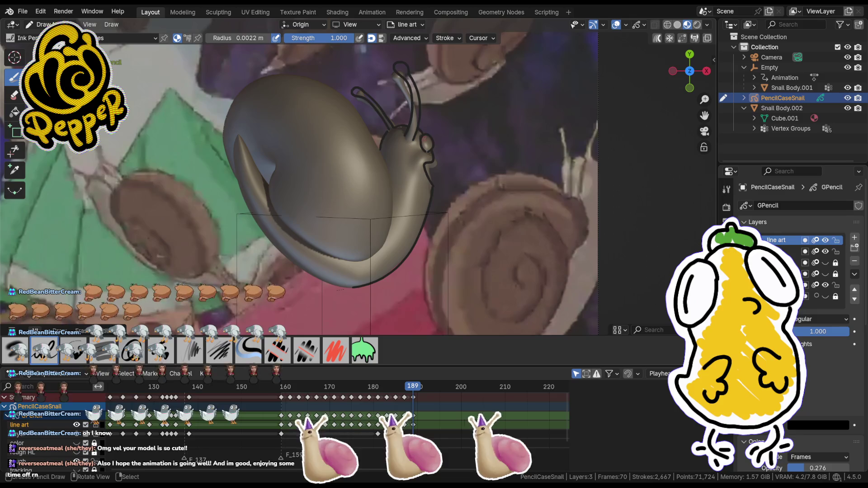
key(ctrl+z)
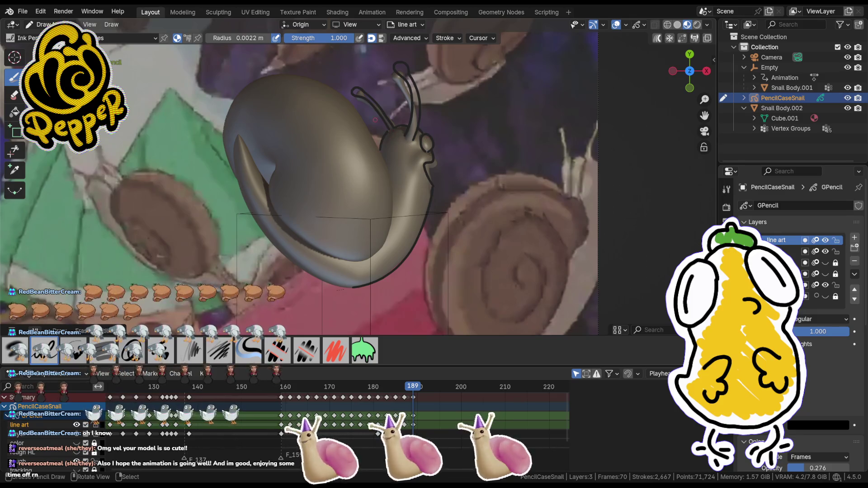
- Save the blend file with Ctrl+S
click(22, 11)
key(Escape)
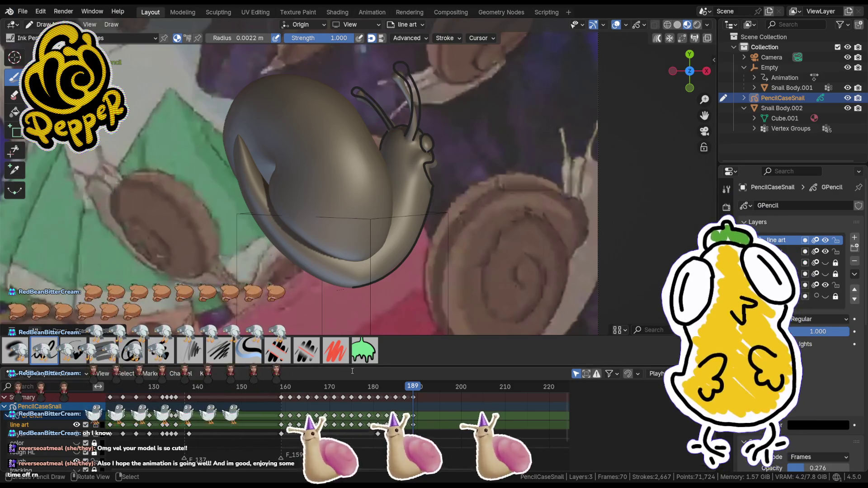
key(ctrl+s)
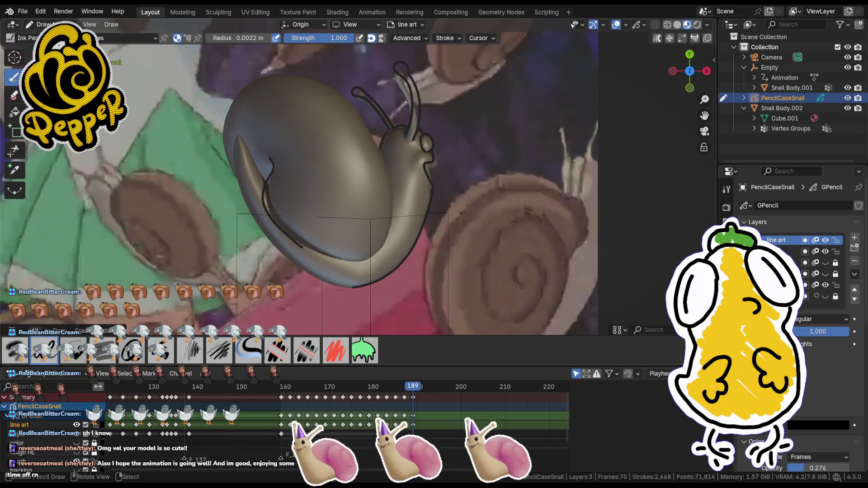
- Ink the shell's front edge along its underside and start grabbing a point of the outline
drag(327, 258, 355, 268)
key(ctrl+z)
drag(270, 166, 307, 248)
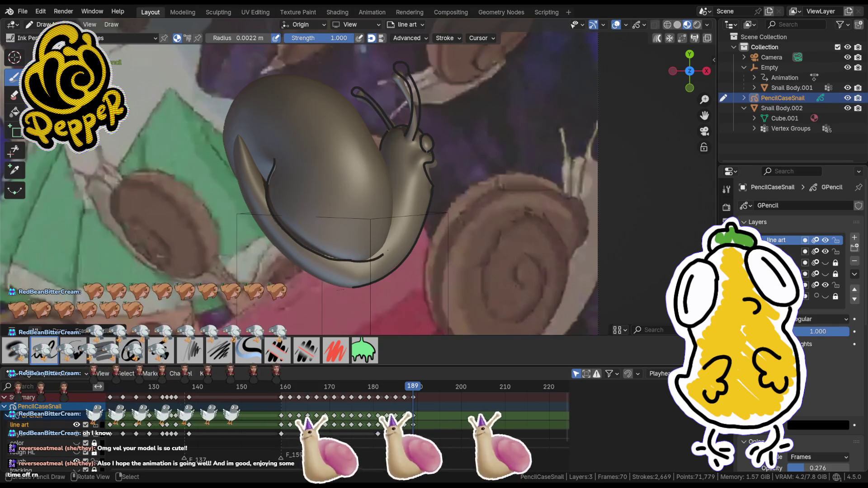
key(Tab)
key(g)
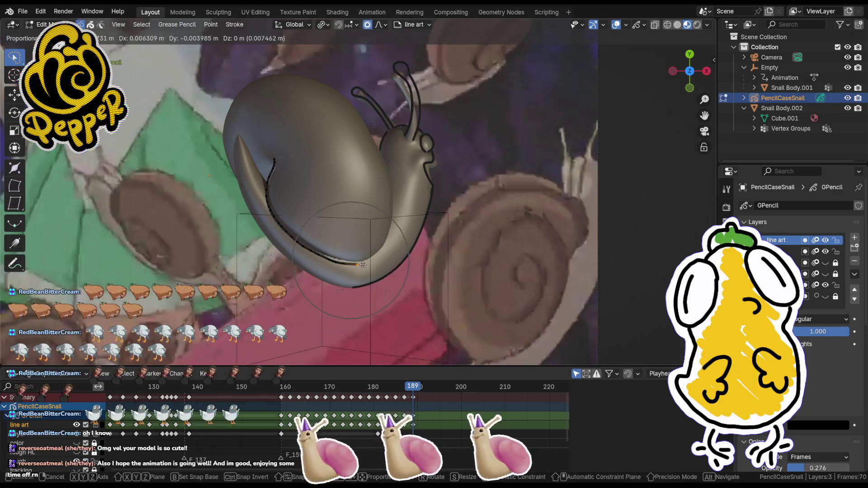
- Nudge several points of the lower shell outline along the underside into place
click(366, 265)
key(g)
click(306, 246)
key(g)
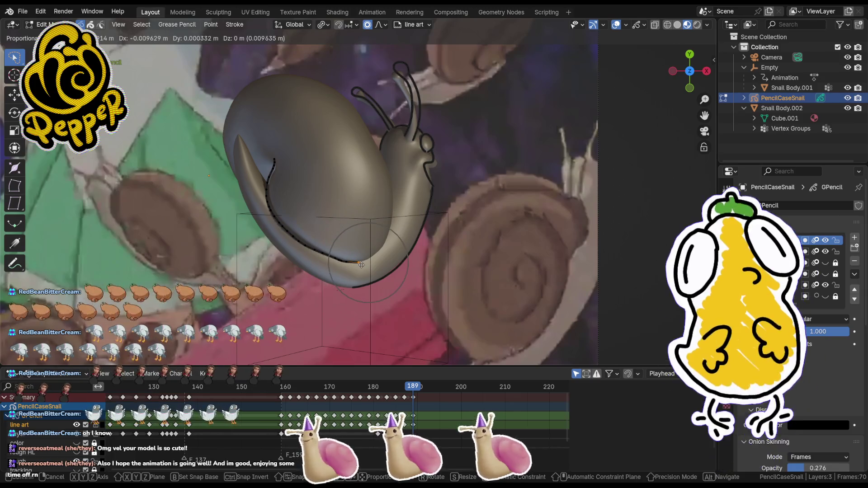
click(361, 264)
key(g)
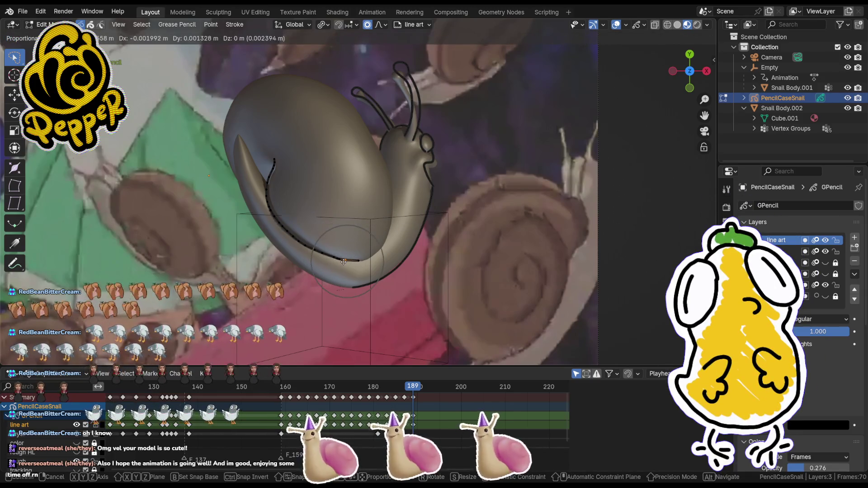
click(345, 261)
key(g)
click(339, 259)
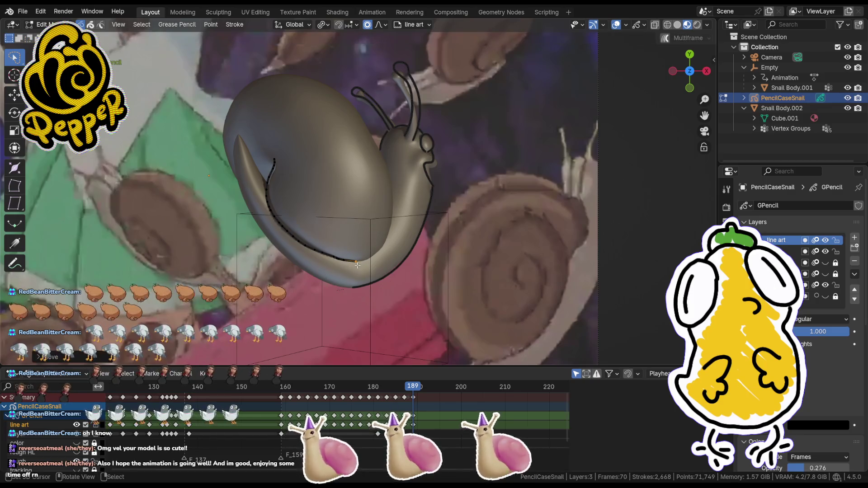
click(353, 262)
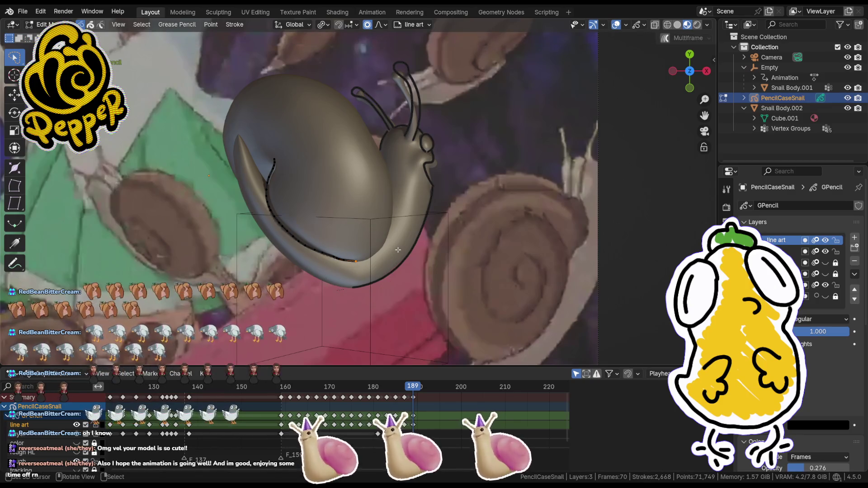
- Draw new strokes along the snail's body edge and down the shell's upper-left edge
key(Tab)
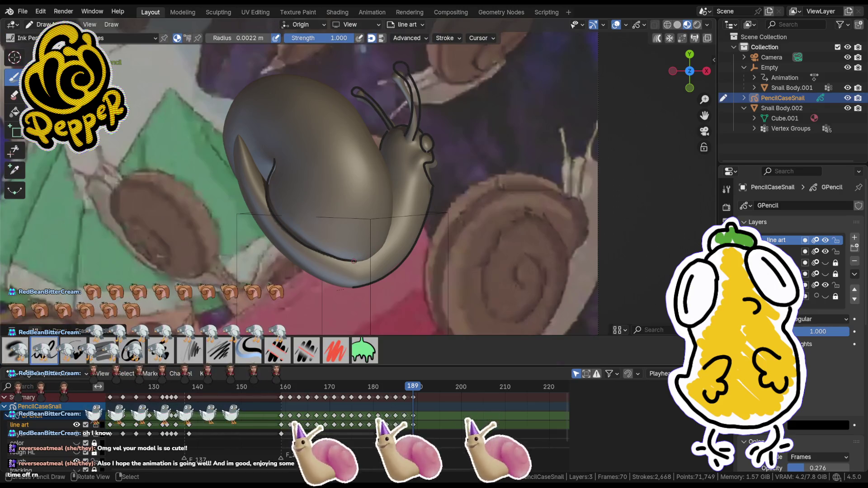
drag(373, 254, 395, 175)
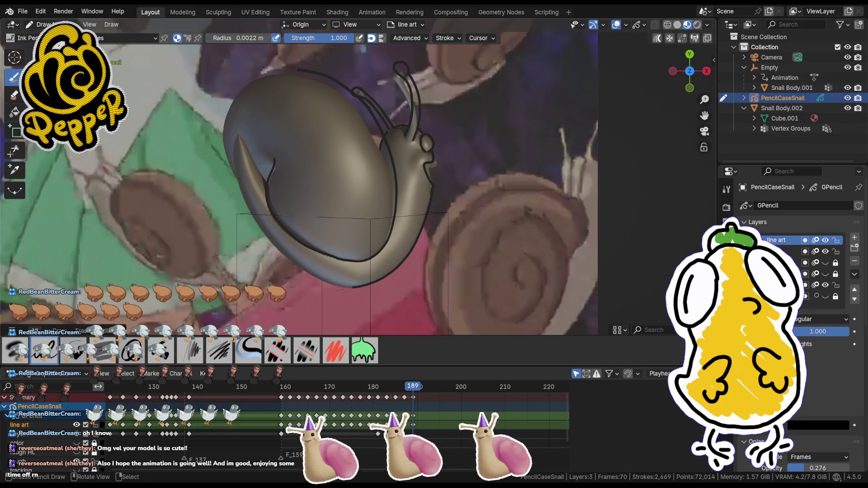
drag(231, 96, 225, 122)
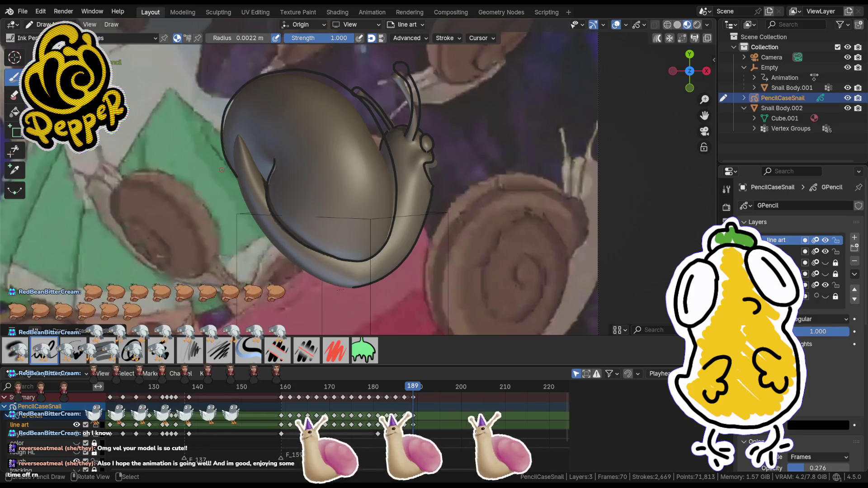
- Reshape the new shell outline points with proportional grabs to fit the shell's curl
key(Tab)
key(g)
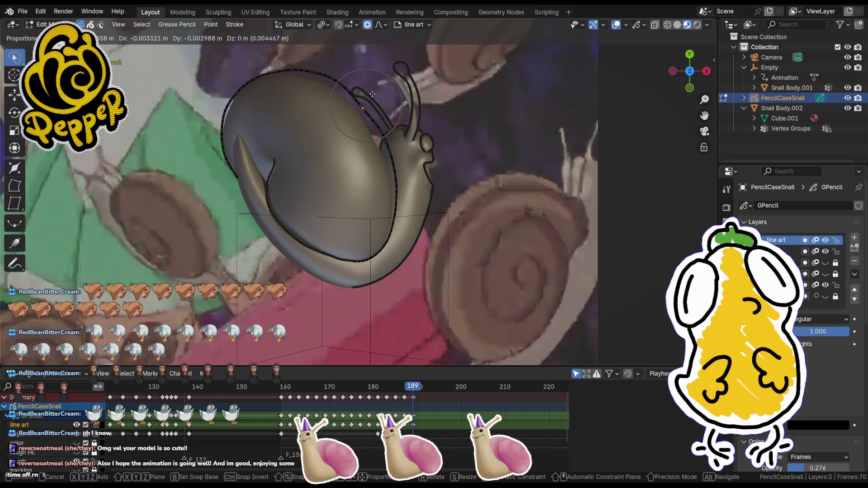
scroll(366, 93, up, 4)
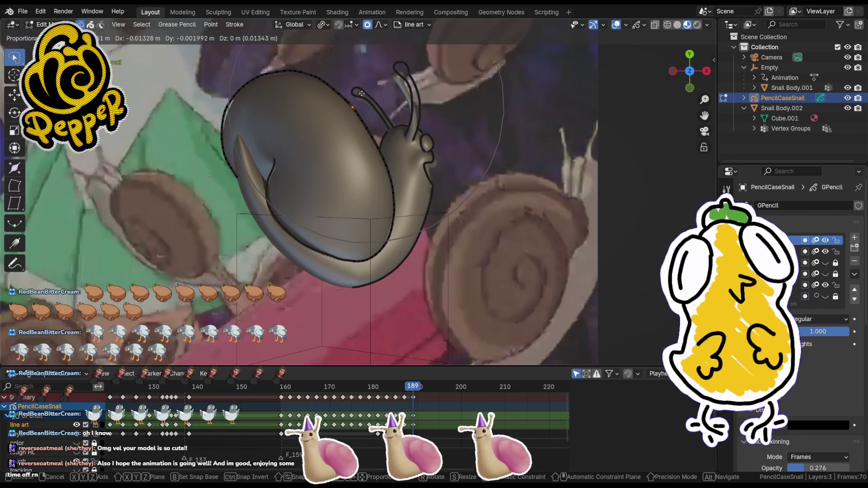
click(392, 205)
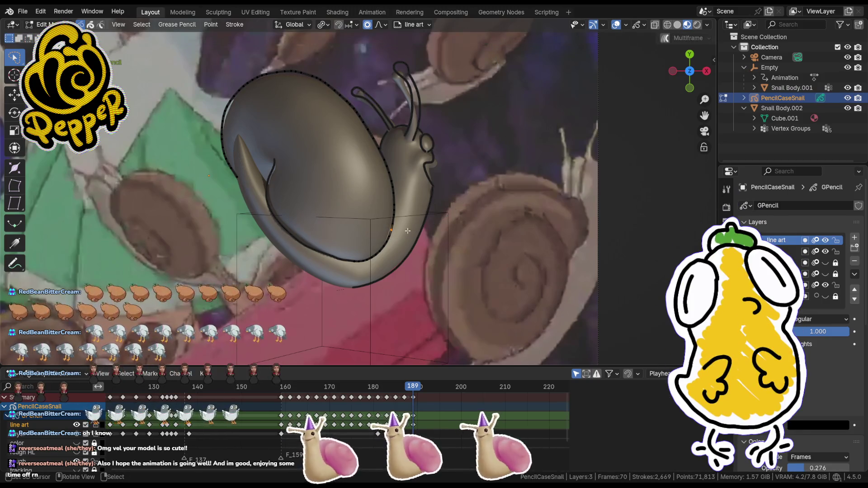
key(g)
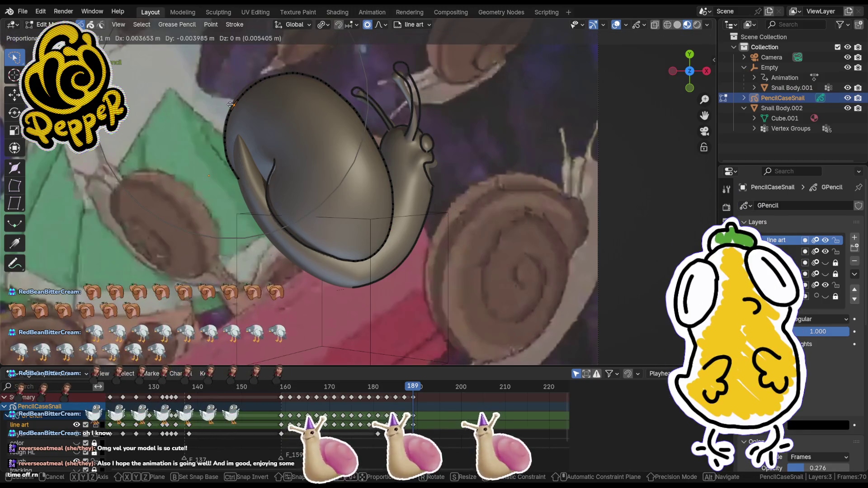
click(299, 122)
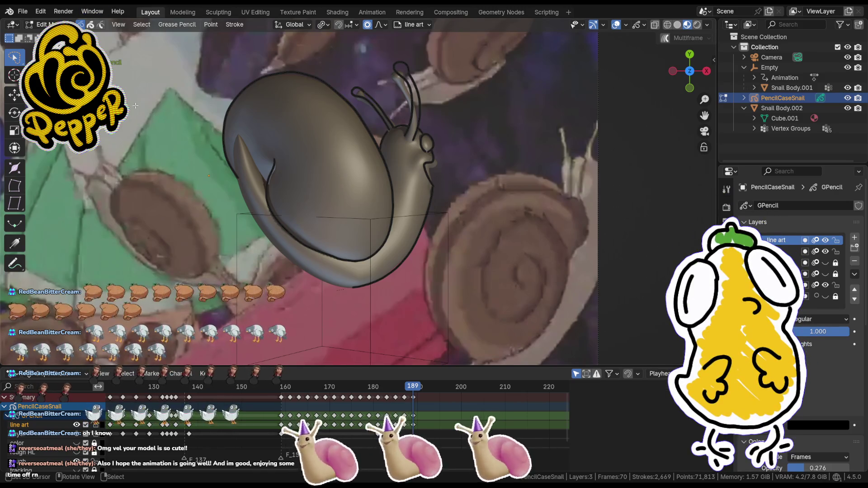
key(Tab)
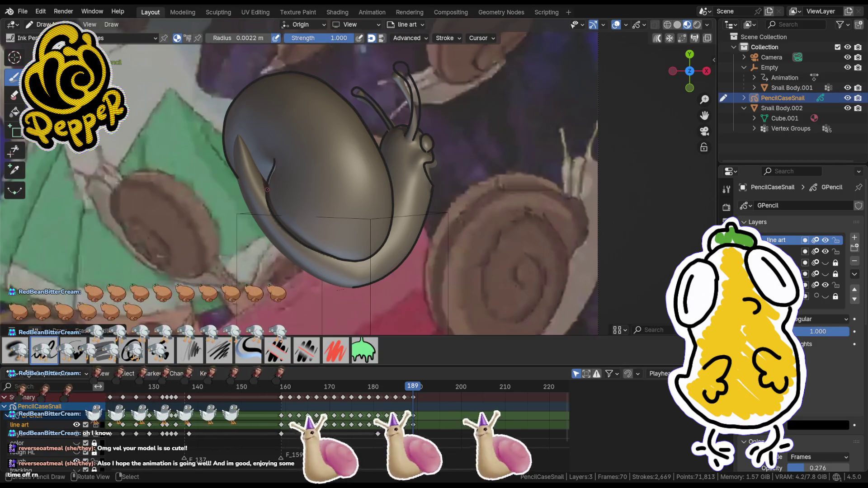
- Draw a stroke down the shell's left edge to its bottom and reshape its lower points
drag(231, 134, 237, 158)
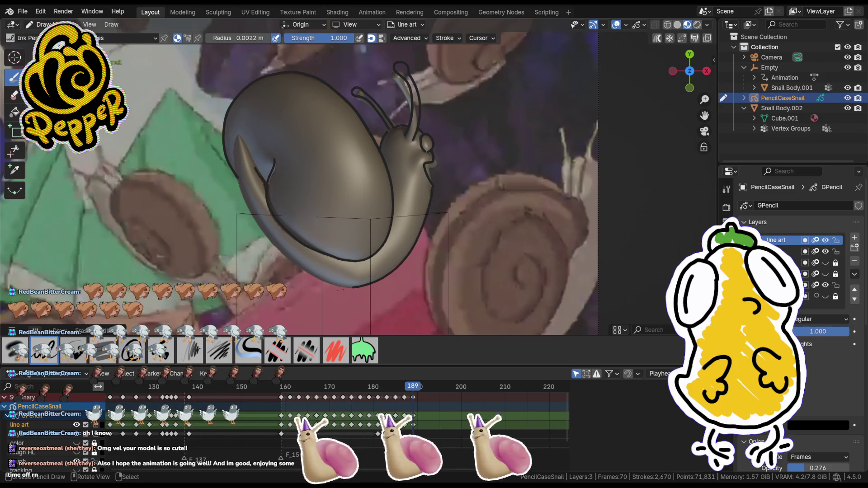
mouse_move(234, 136)
mouse_down()
mouse_move(278, 255)
mouse_move(339, 294)
mouse_up()
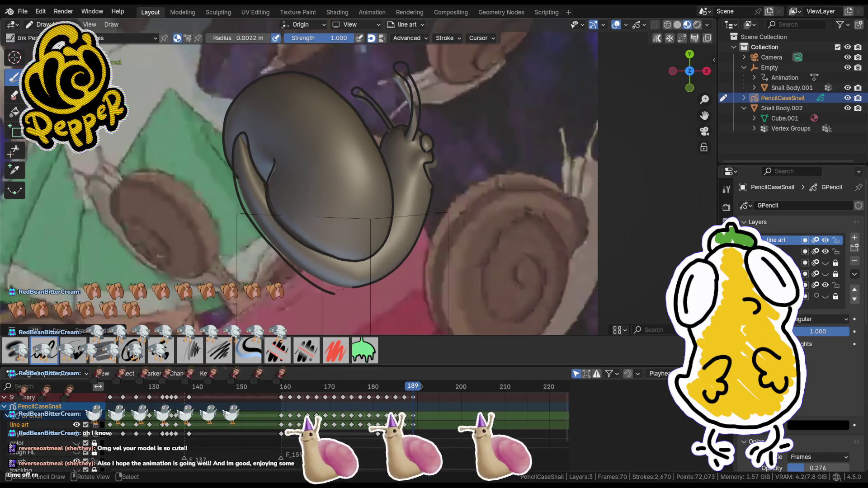
key(Tab)
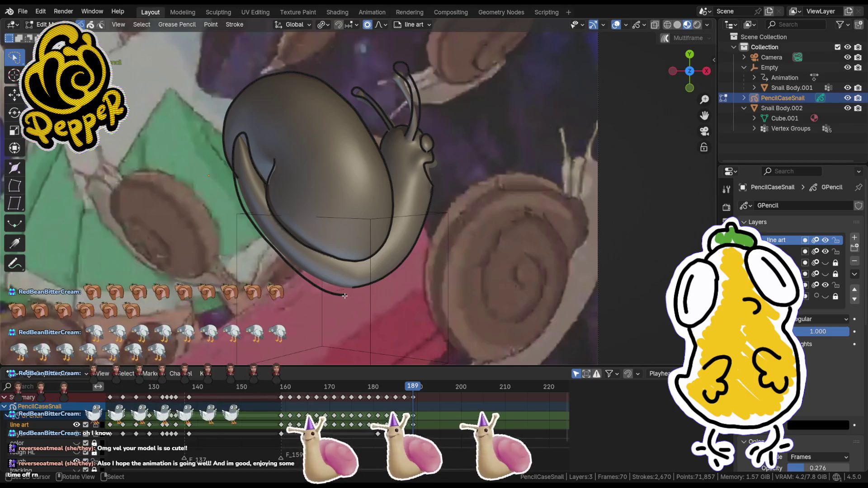
key(g)
click(330, 272)
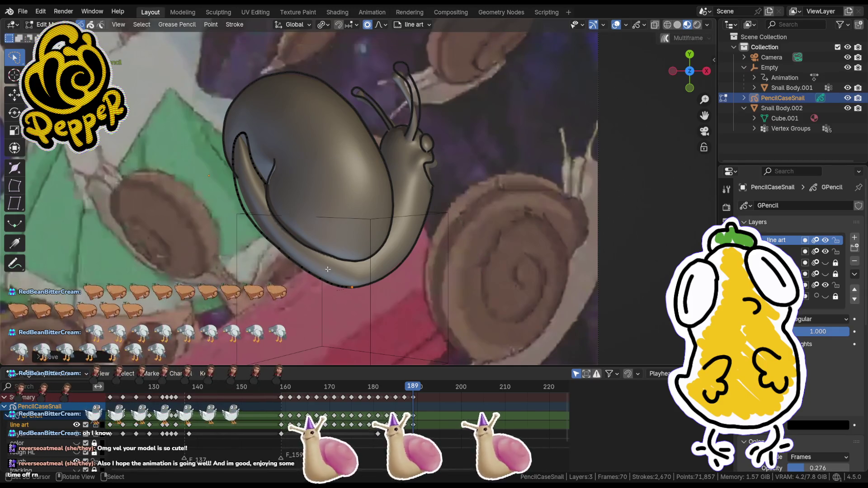
key(g)
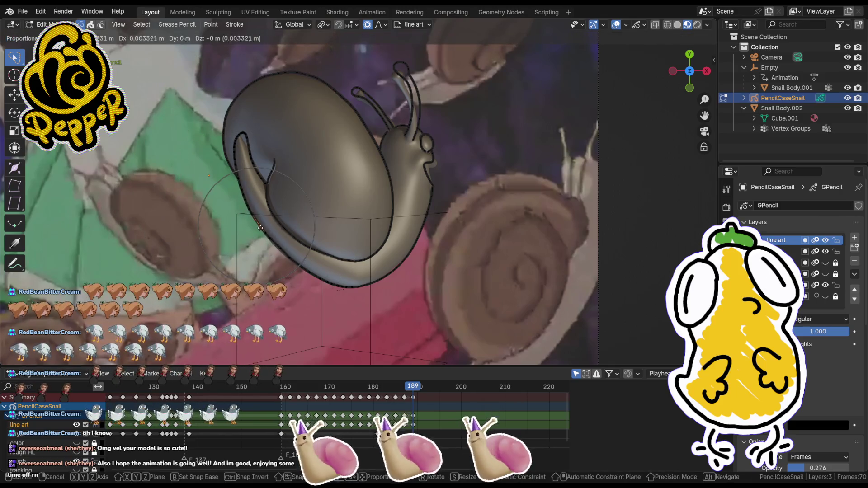
click(261, 227)
- Pull the stroke's upper-left and edge points in to hug the shell's contour
key(g)
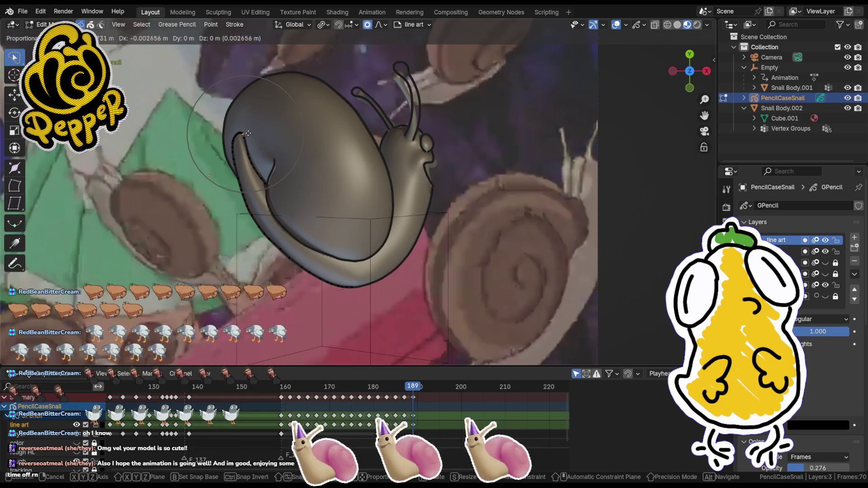
click(246, 150)
key(g)
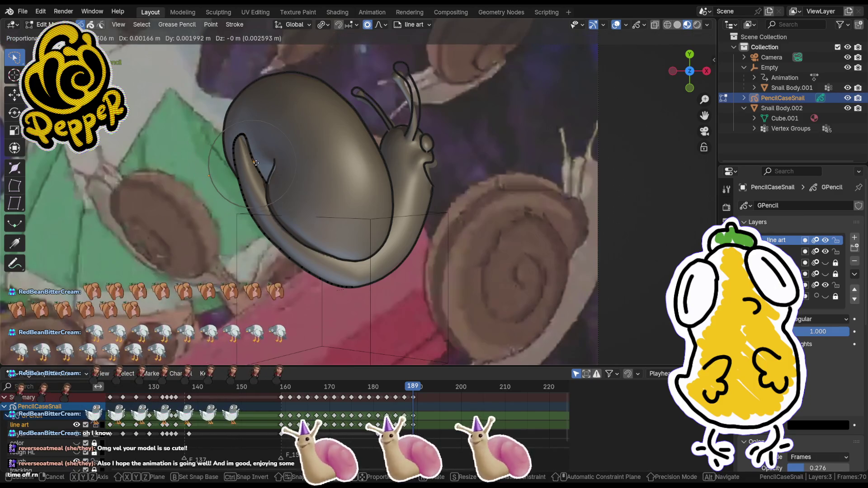
click(256, 162)
key(g)
click(246, 146)
key(g)
click(249, 158)
key(g)
click(244, 135)
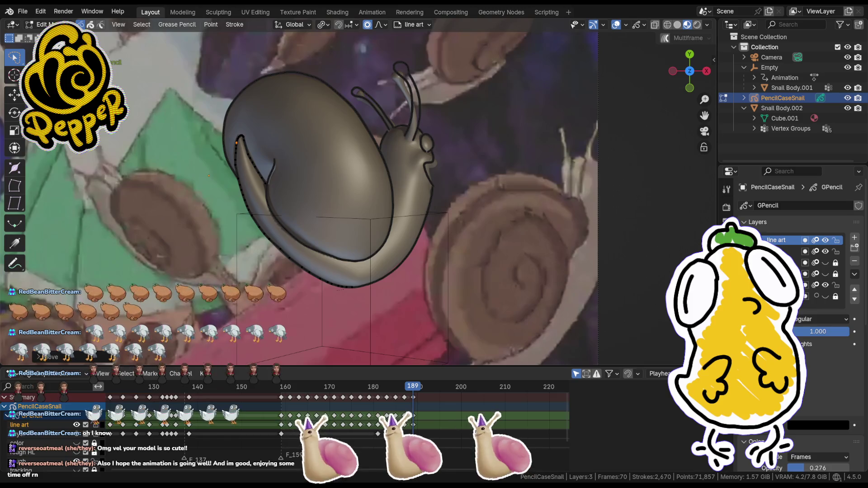
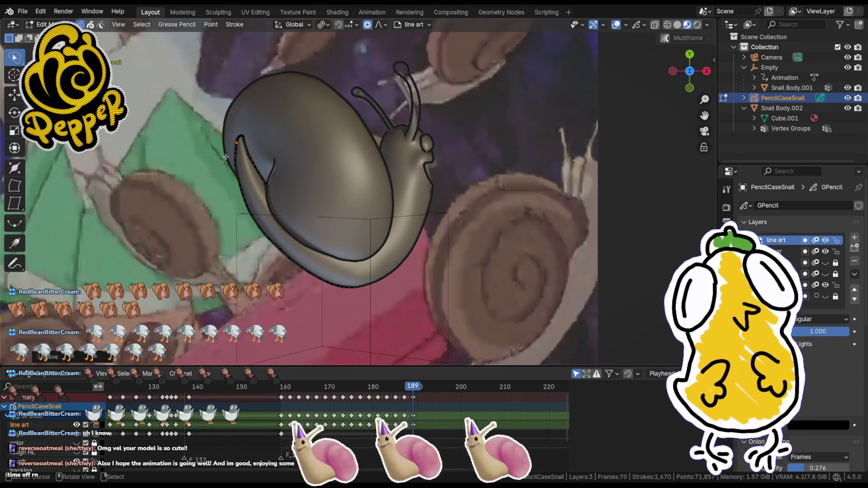
scroll(265, 159, up, 3)
- Reshape the line-art stroke points around the shell notch with proportional grab moves
key(g)
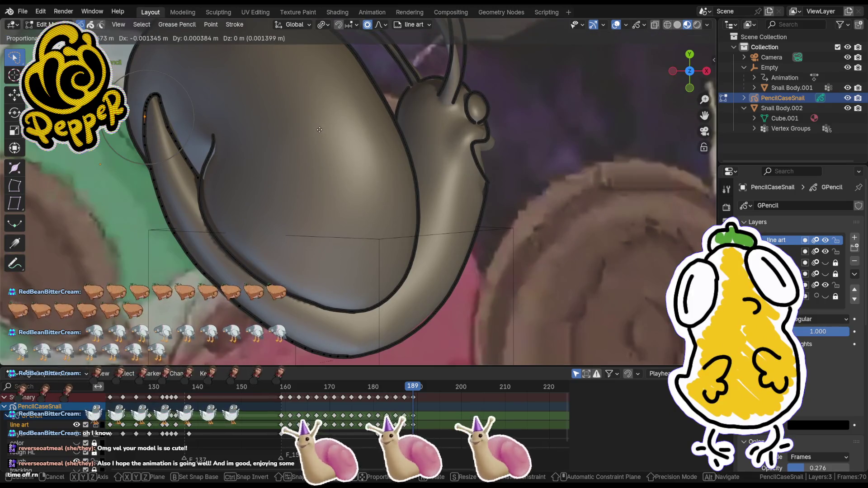
click(293, 137)
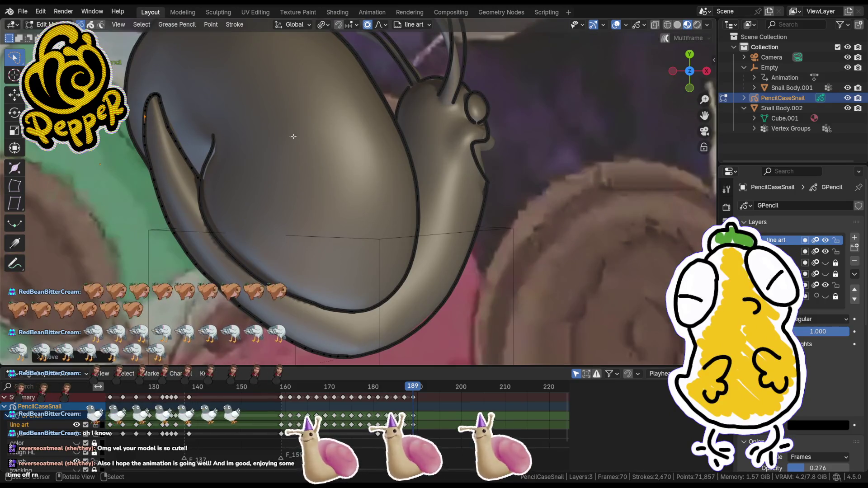
key(g)
click(165, 156)
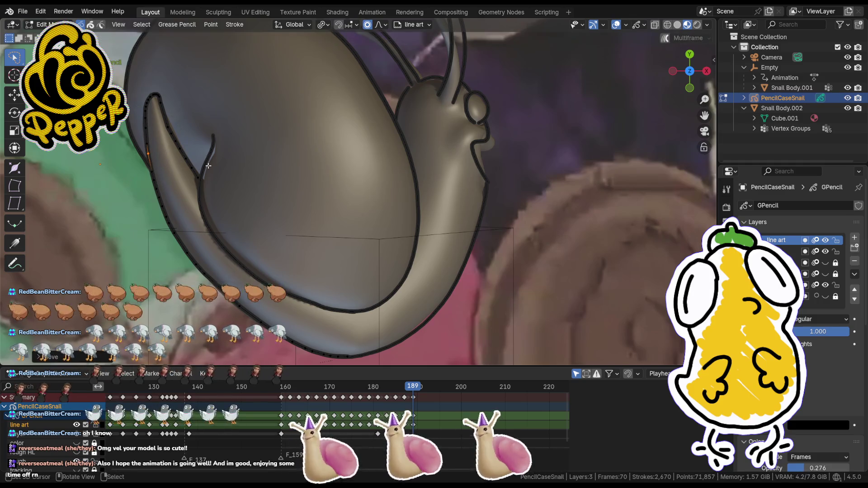
key(g)
click(209, 188)
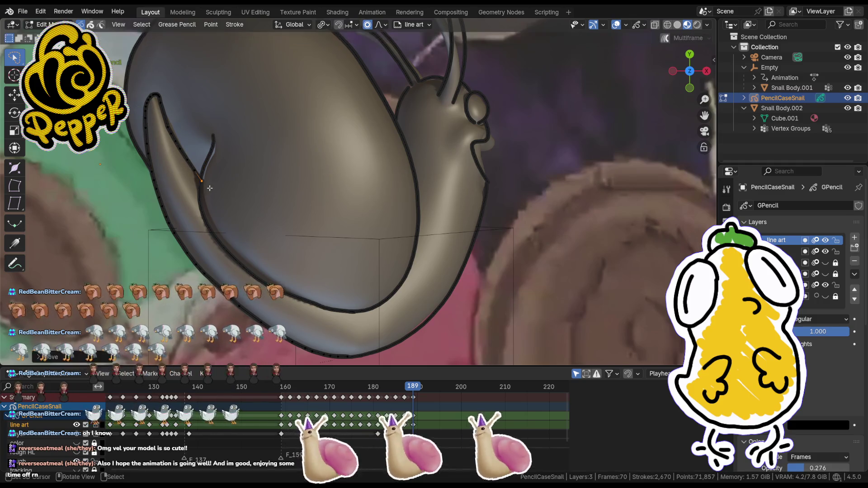
key(g)
click(211, 148)
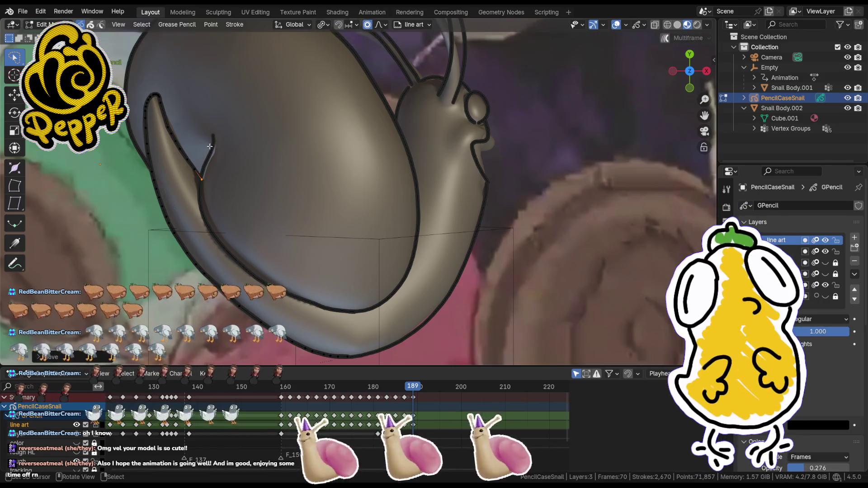
key(g)
click(201, 183)
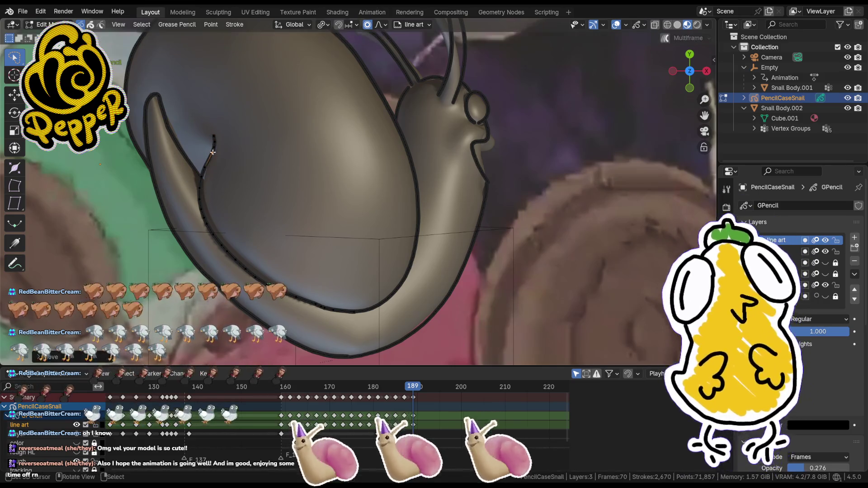
key(g)
click(201, 185)
scroll(285, 203, down, 2)
scroll(395, 242, down, 1)
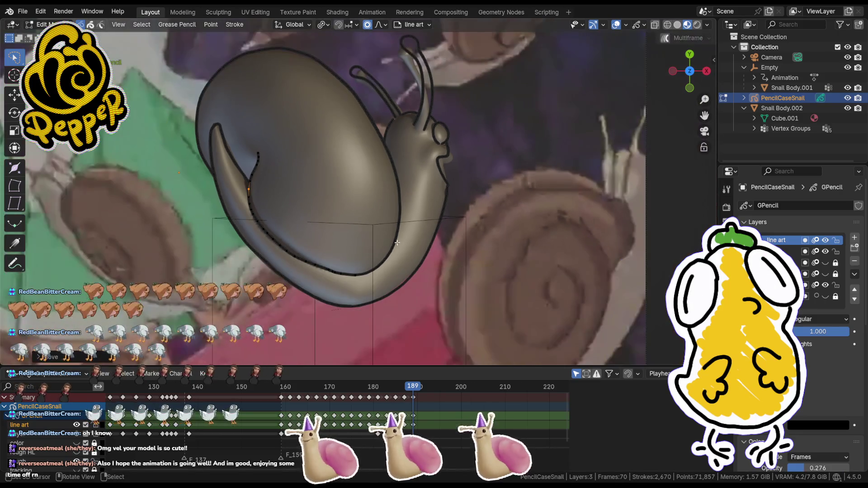
- Realign the line-art points outlining the snail's eye
key(g)
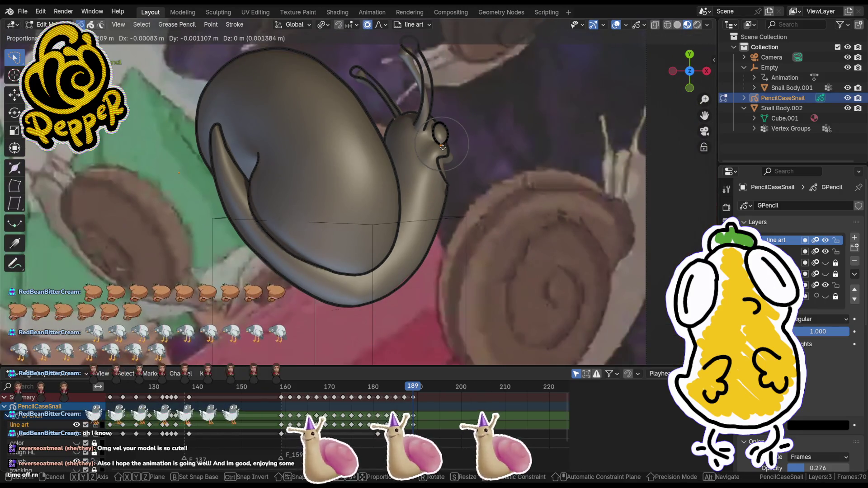
click(441, 144)
key(g)
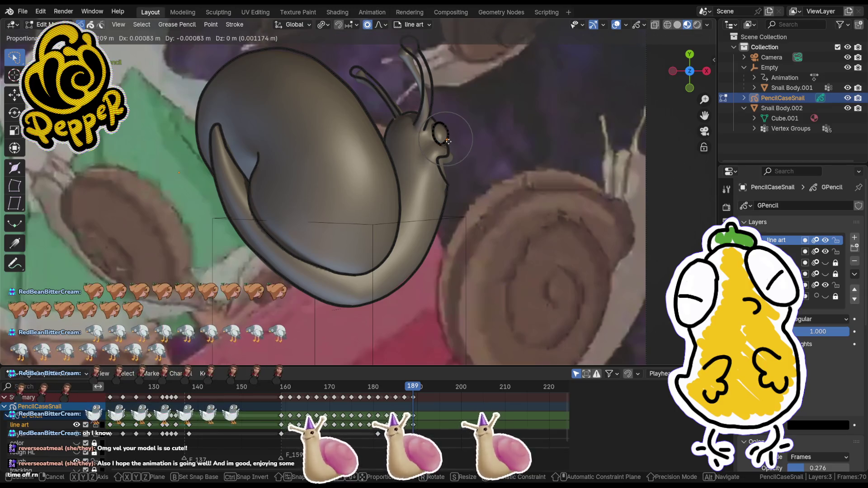
click(441, 144)
key(g)
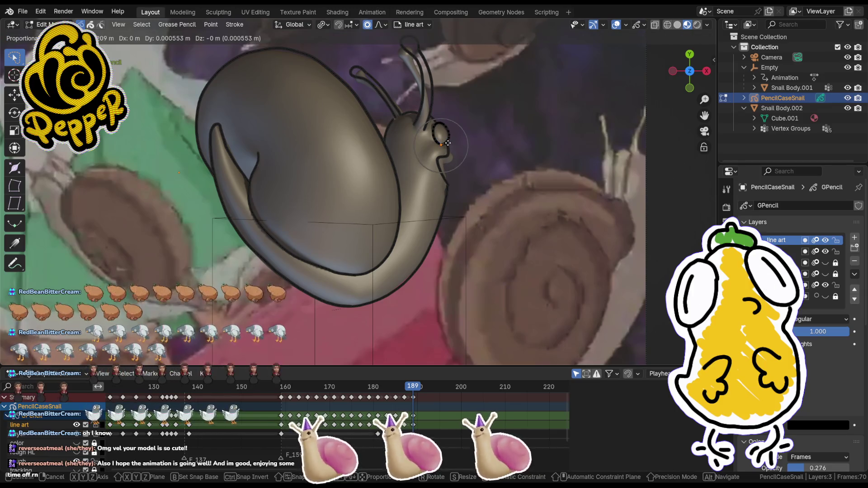
click(445, 141)
scroll(420, 143, down, 3)
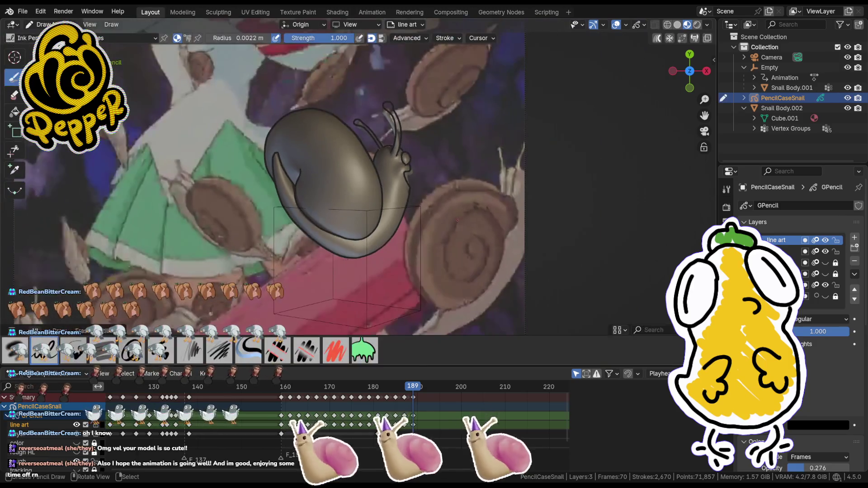
scroll(419, 143, up, 4)
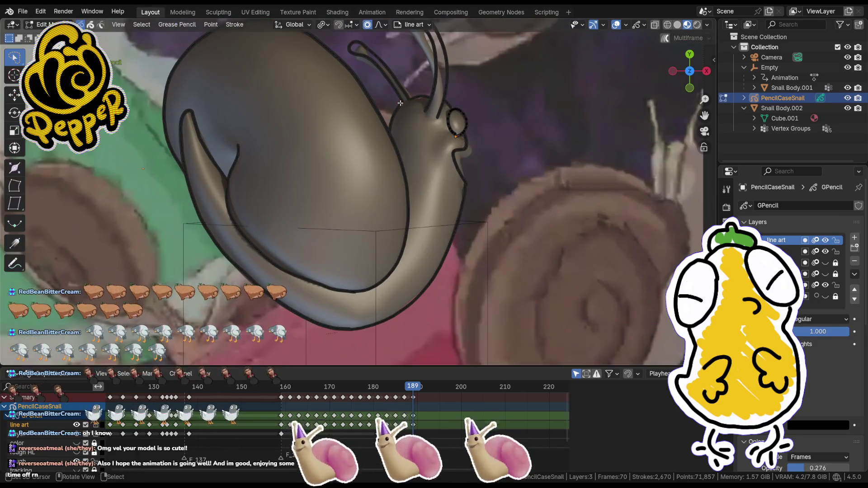
- Nudge one more eye outline point and switch to Draw Mode
key(g)
click(404, 102)
key(ctrl+Tab)
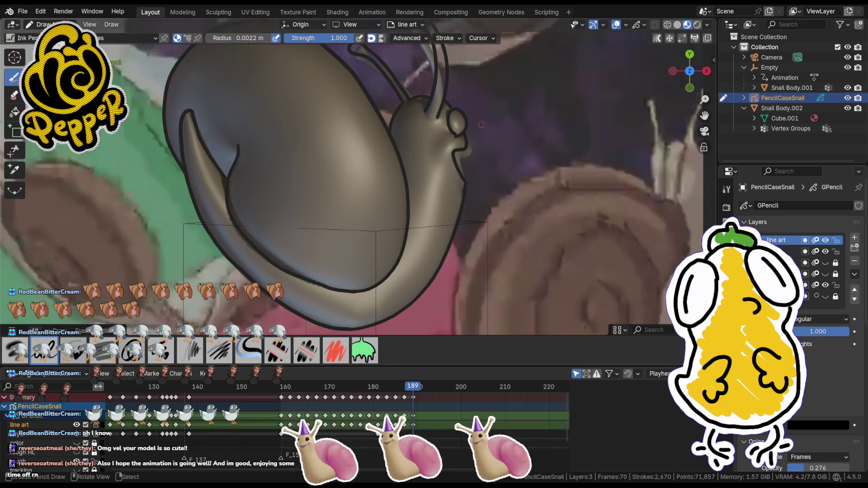
scroll(404, 170, down, 5)
scroll(353, 190, up, 4)
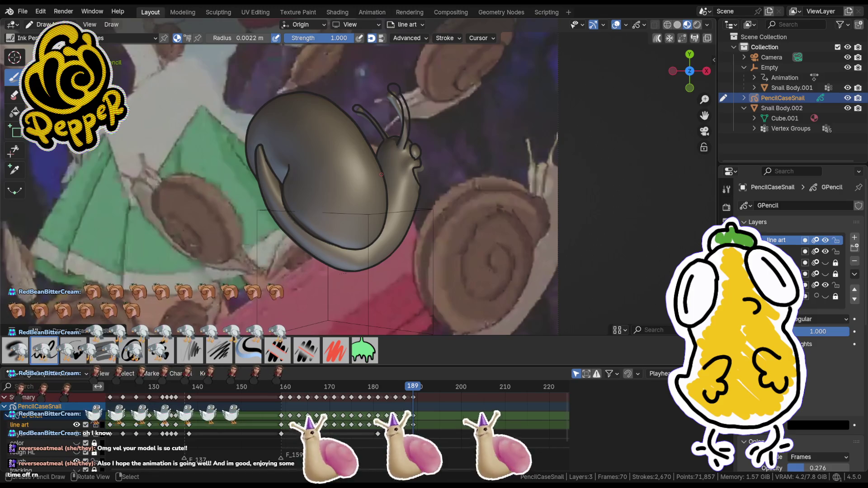
key(ctrl+Tab)
key(ctrl+Tab)
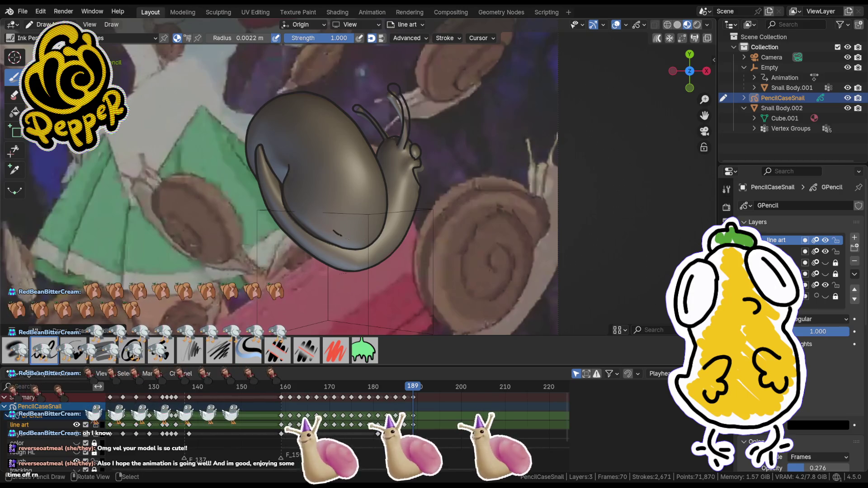
- Draw two short curved strokes on the lower shell, then advance to frame 190
drag(339, 215, 351, 221)
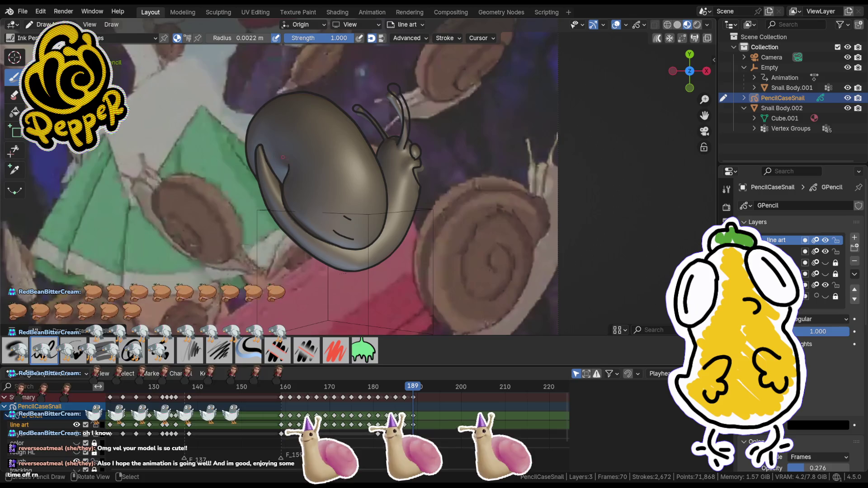
drag(279, 156, 285, 169)
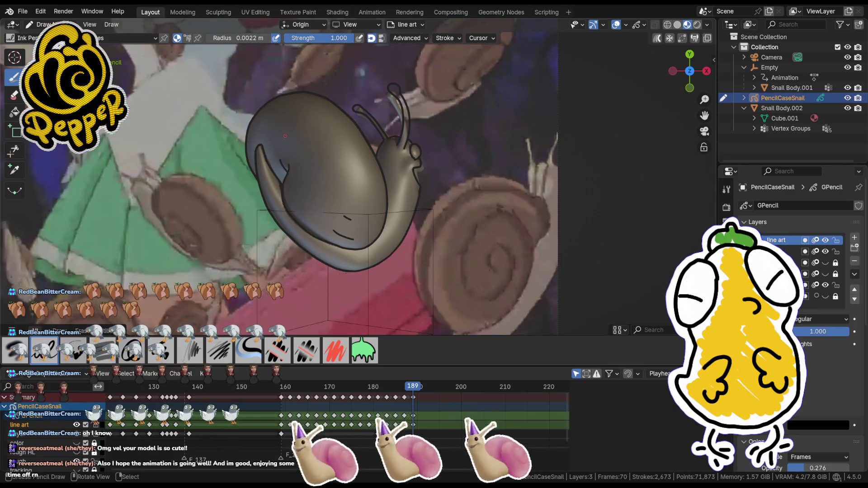
click(419, 388)
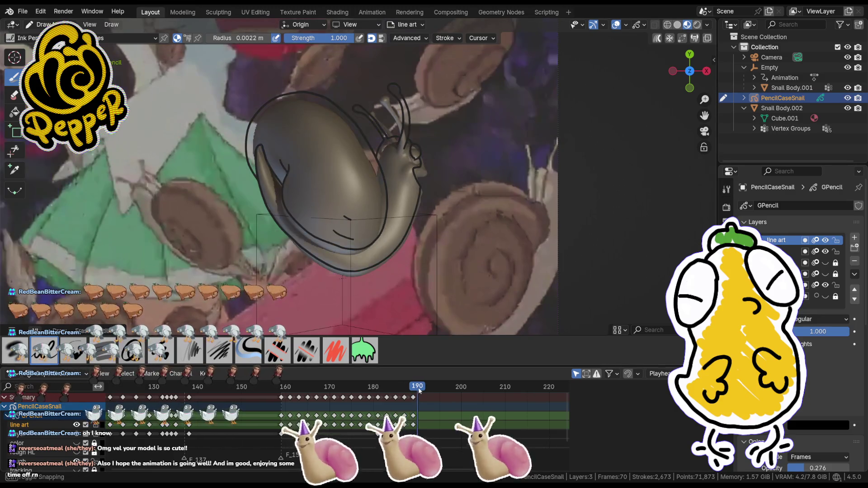
- Scrub and play back frames 188–190 to review the traced snail motion
mouse_move(419, 387)
mouse_down()
mouse_move(303, 387)
mouse_move(411, 398)
mouse_up()
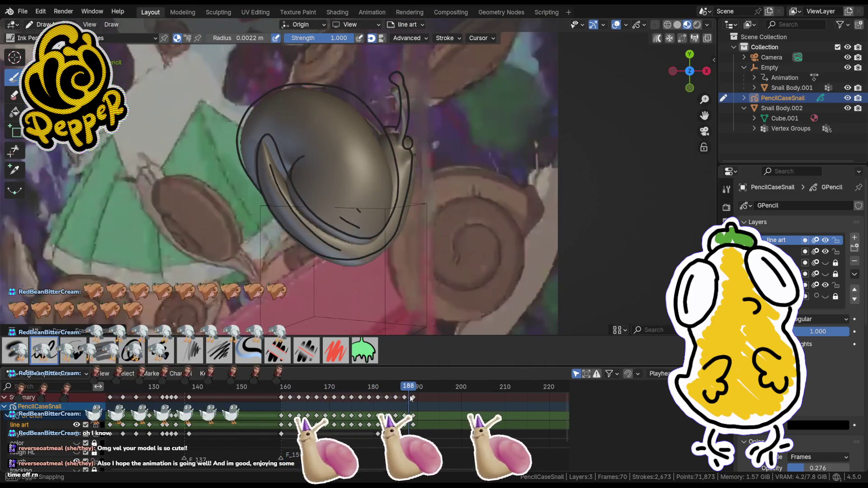
drag(411, 397, 444, 400)
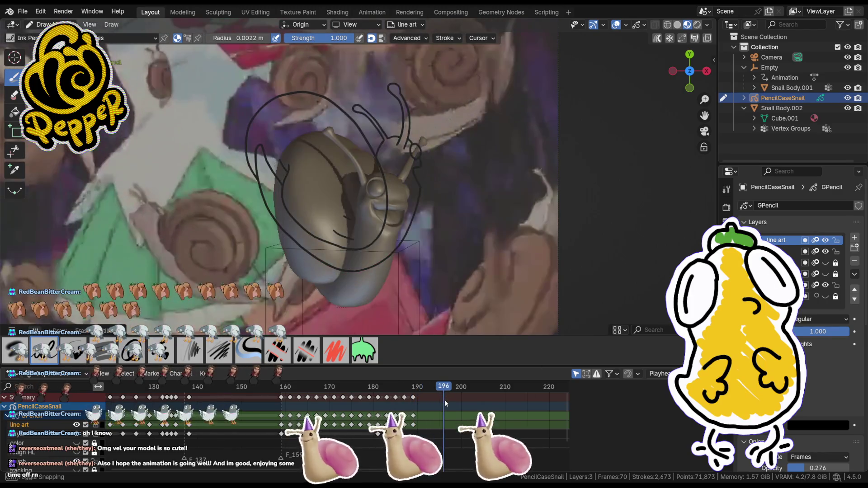
key(space)
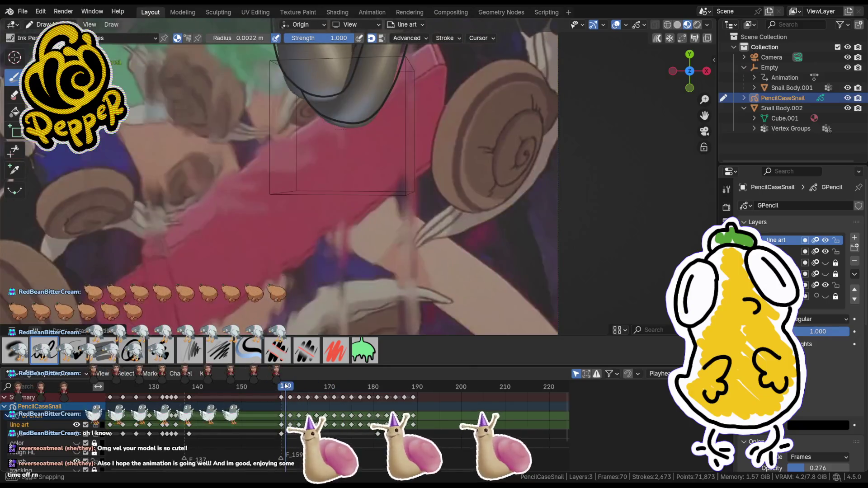
scroll(305, 170, down, 3)
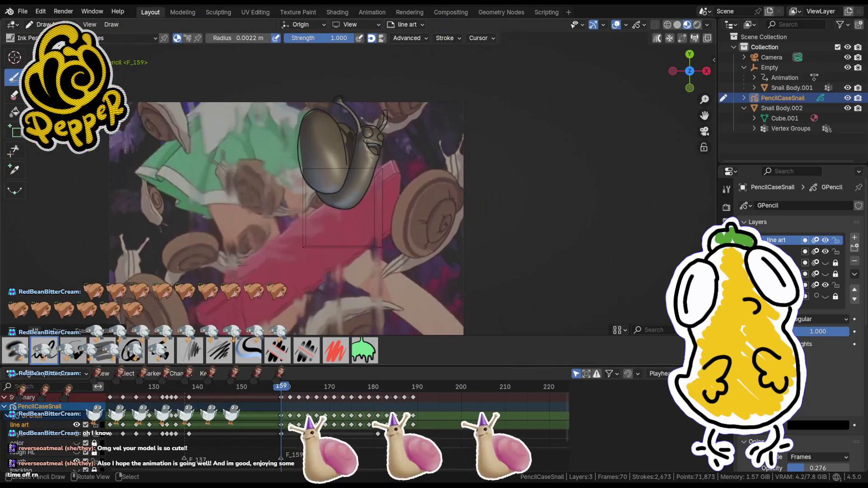
click(334, 397)
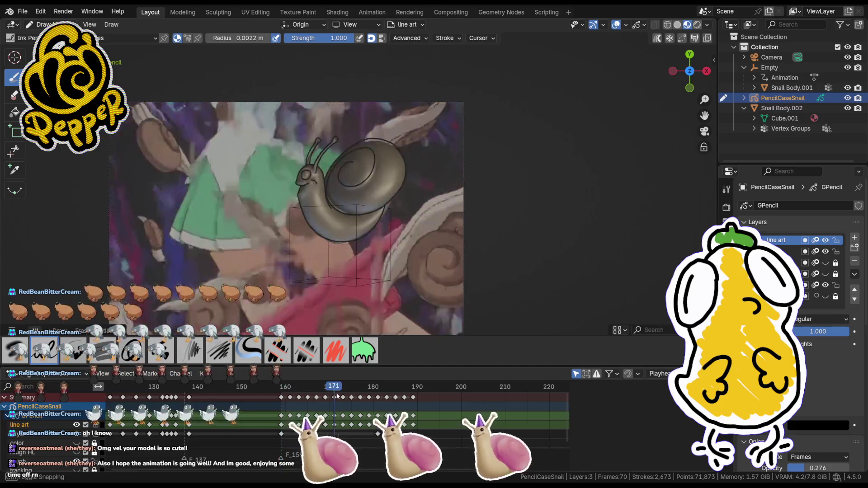
drag(335, 397, 439, 406)
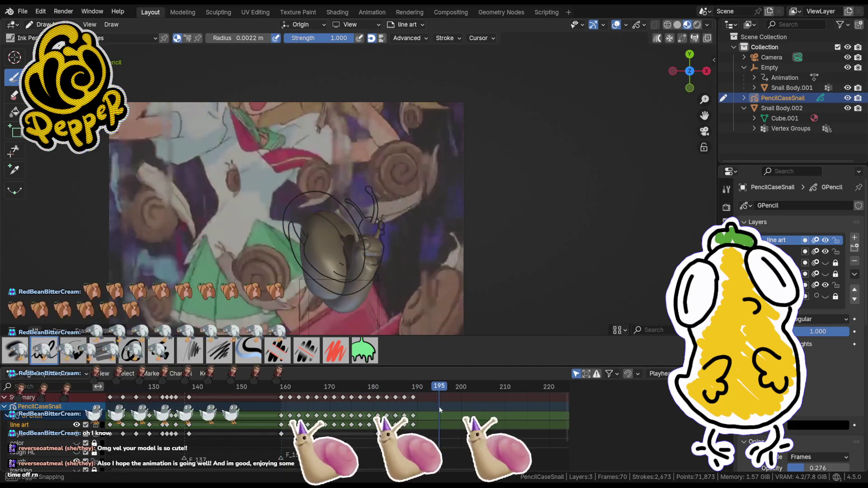
mouse_move(439, 406)
mouse_down()
mouse_move(299, 401)
mouse_move(448, 419)
mouse_up()
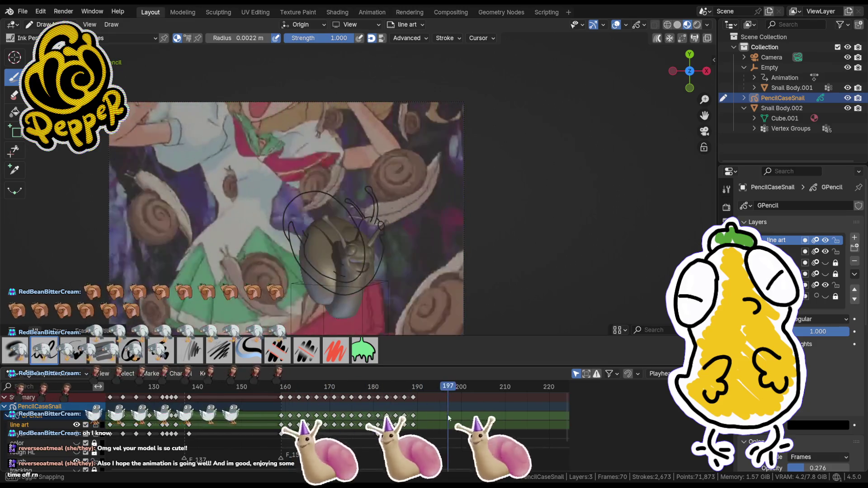
drag(448, 418, 422, 419)
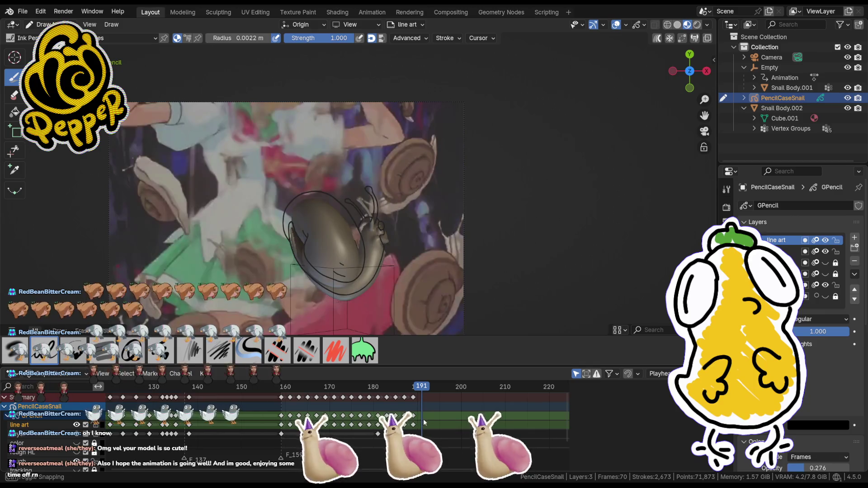
mouse_move(424, 419)
mouse_down()
mouse_move(412, 422)
mouse_move(420, 429)
mouse_up()
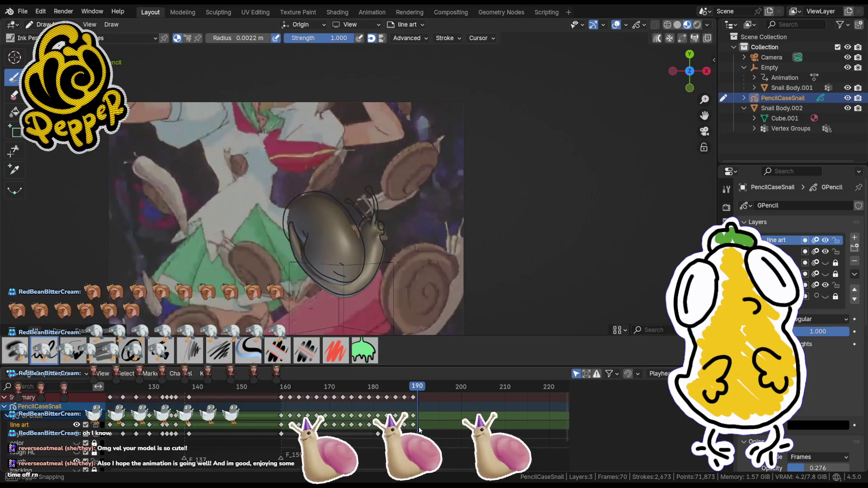
- Insert a new blank line-art keyframe at frame 191
drag(422, 428, 425, 429)
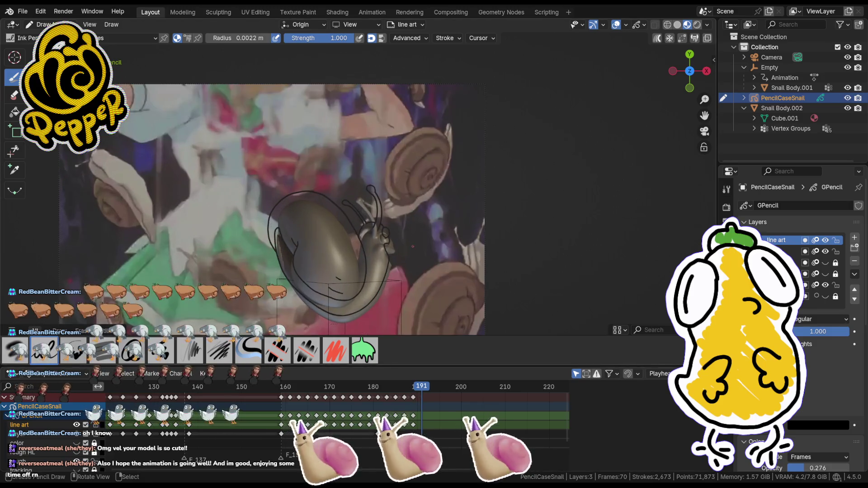
key(i)
click(407, 249)
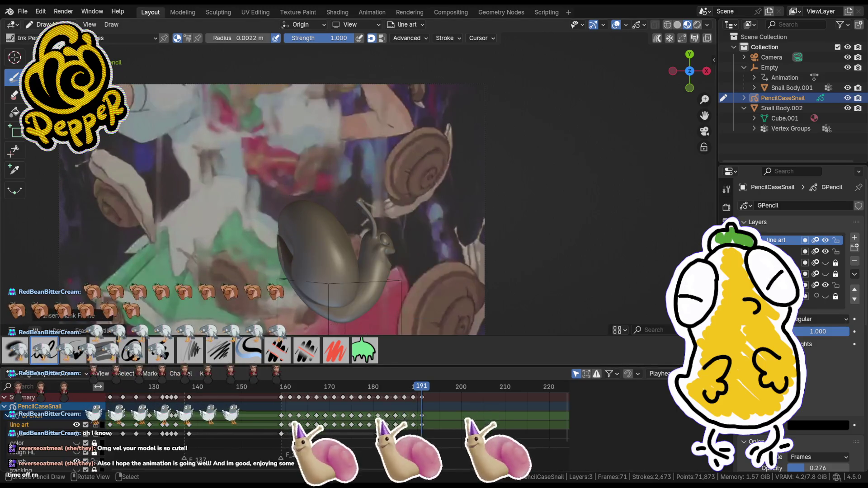
scroll(407, 249, up, 4)
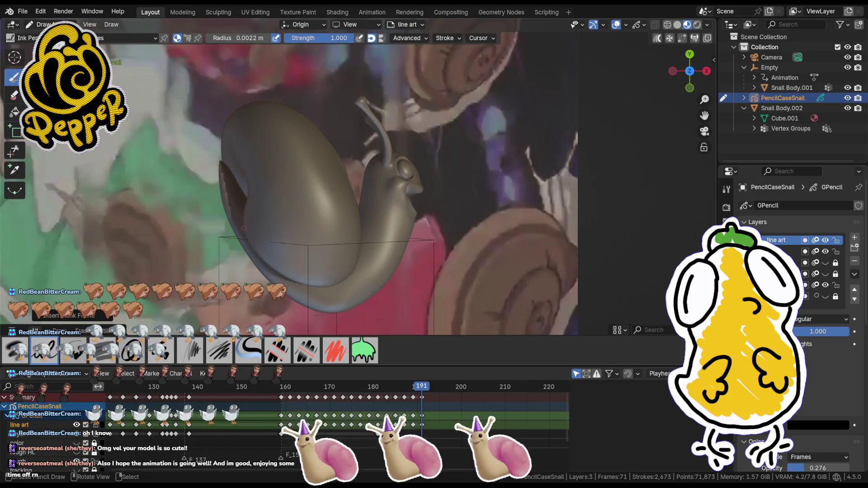
- Trace a stroke along the shell's outer edge and begin grabbing its points in Edit Mode
drag(337, 280, 366, 237)
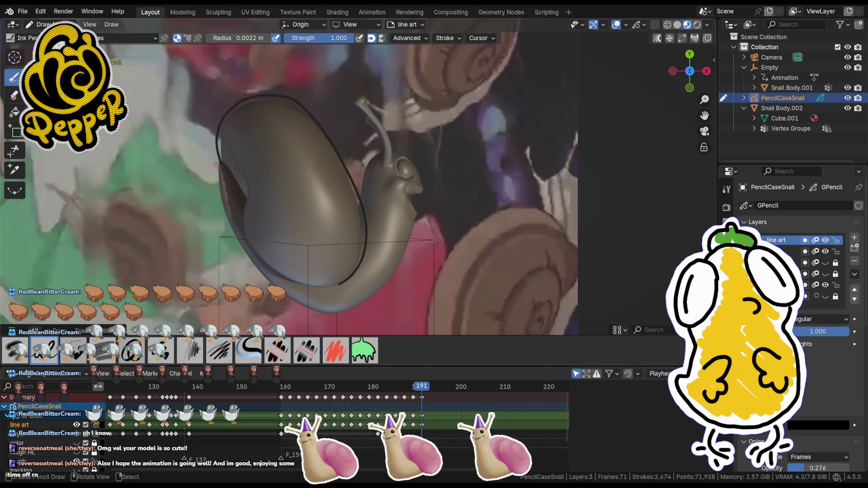
key(Tab)
key(g)
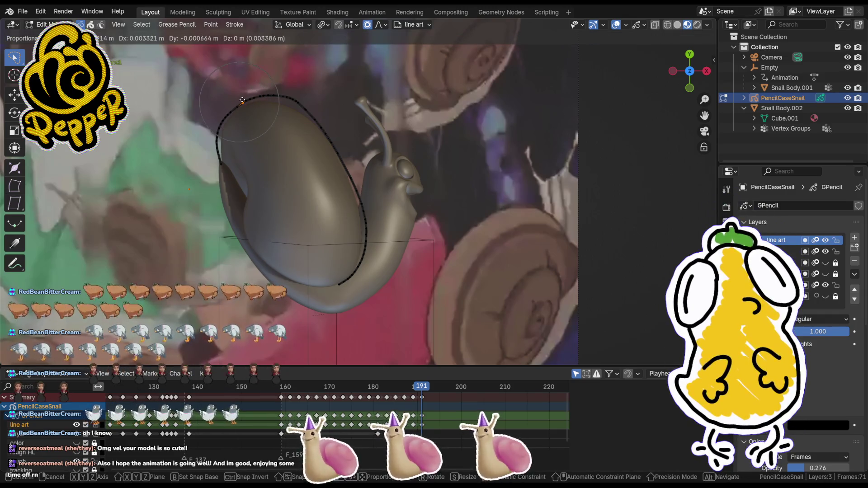
- Fit the shell outline stroke tightly to the shell edge with proportional grab moves
click(242, 101)
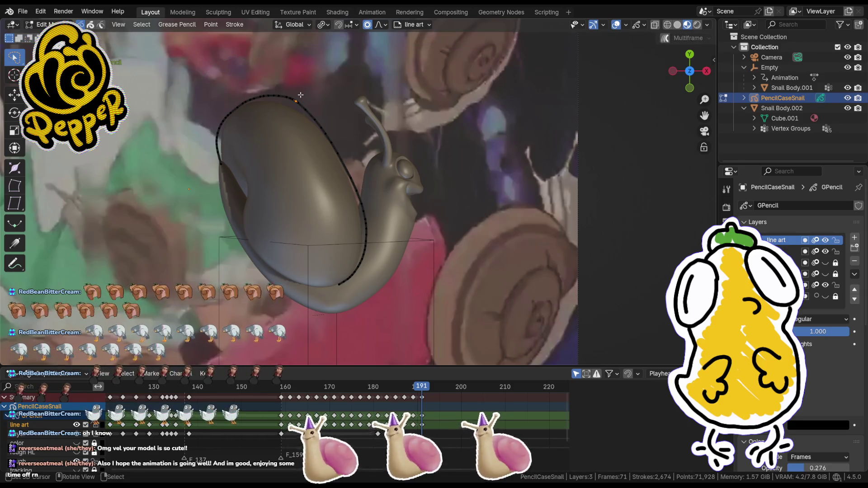
key(g)
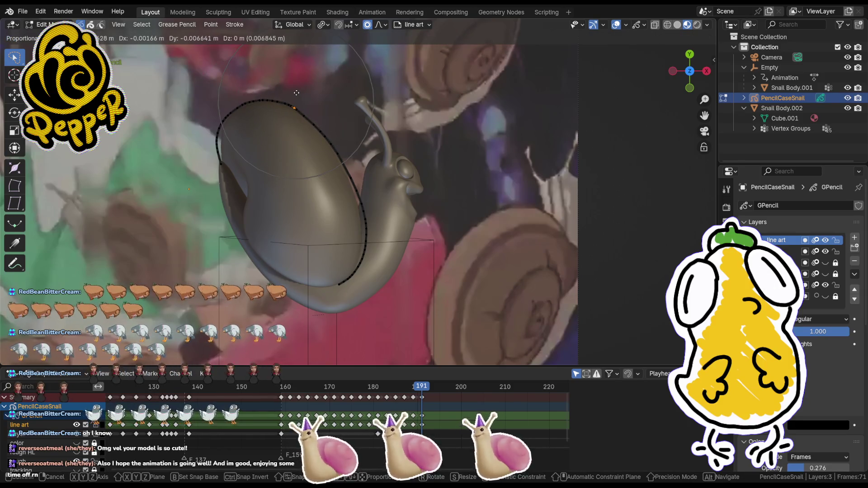
click(297, 97)
key(g)
click(225, 159)
key(g)
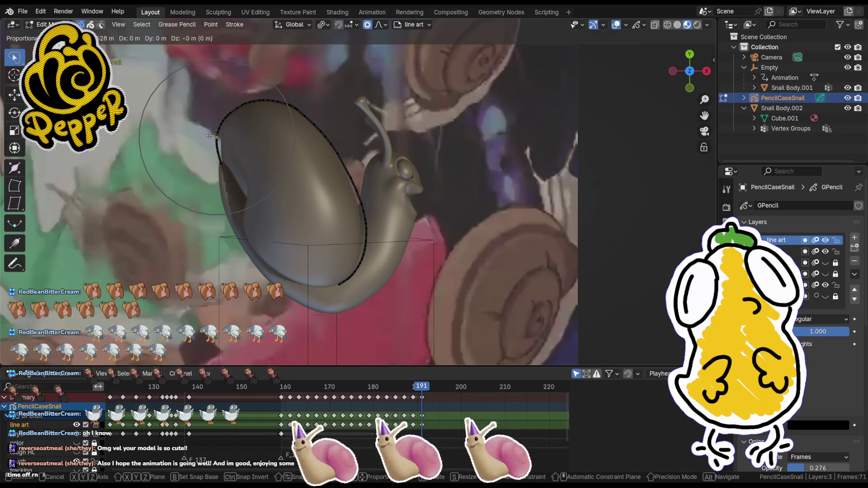
click(212, 135)
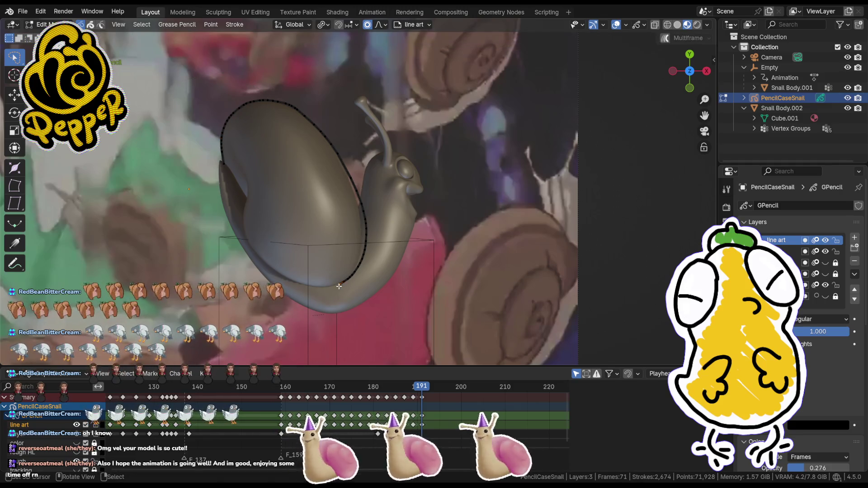
key(g)
click(328, 293)
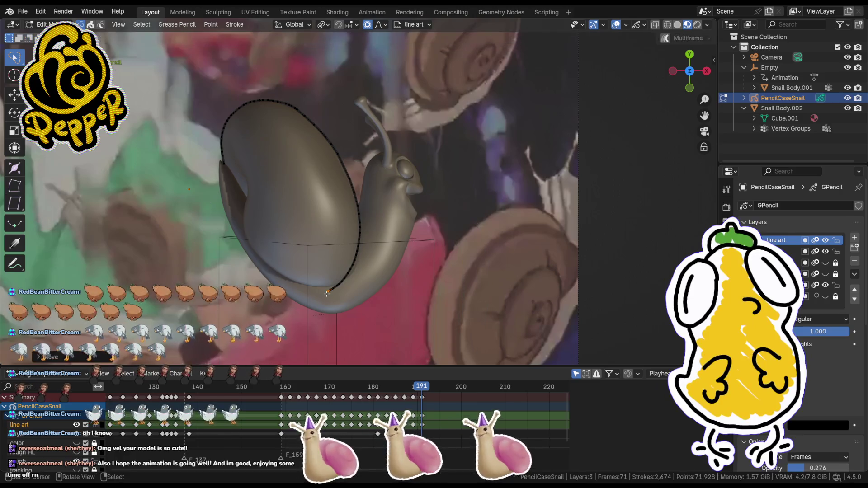
key(g)
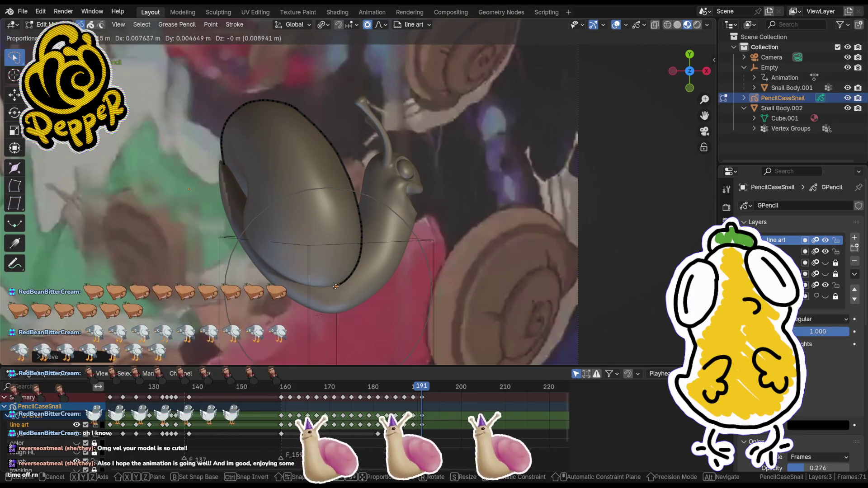
click(336, 286)
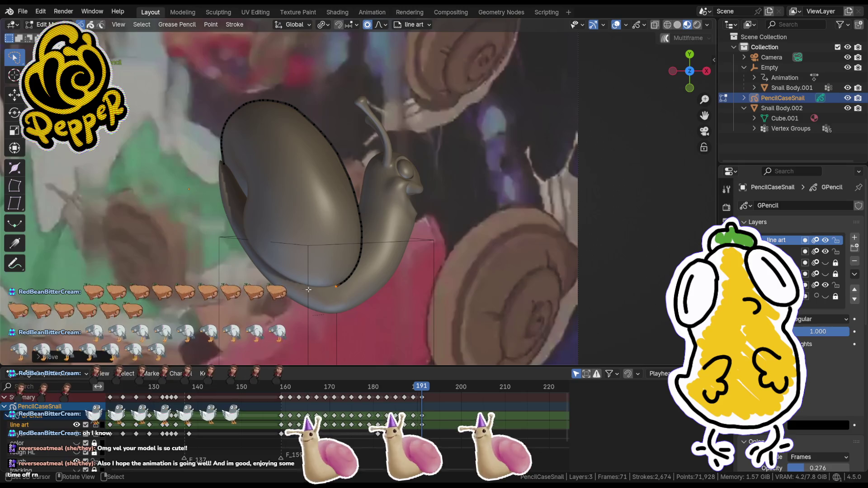
- Draw a second stroke along the shell opening and rotate its end to follow the shell
key(ctrl+Tab)
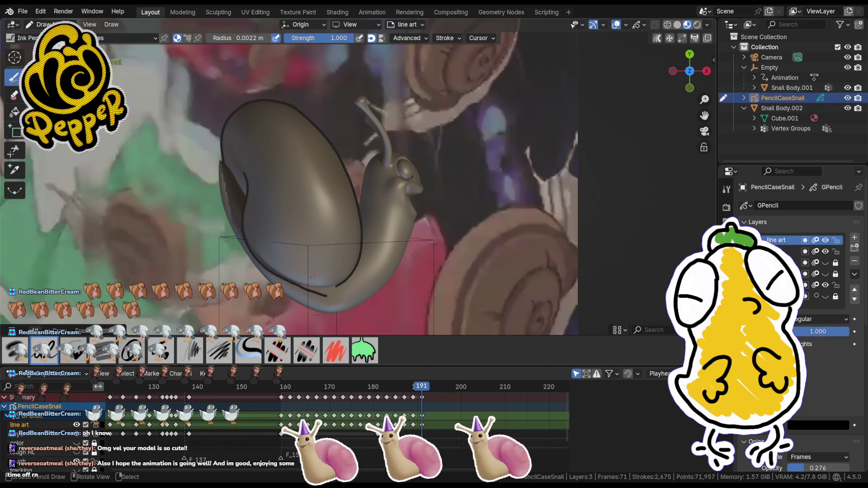
key(Tab)
key(g)
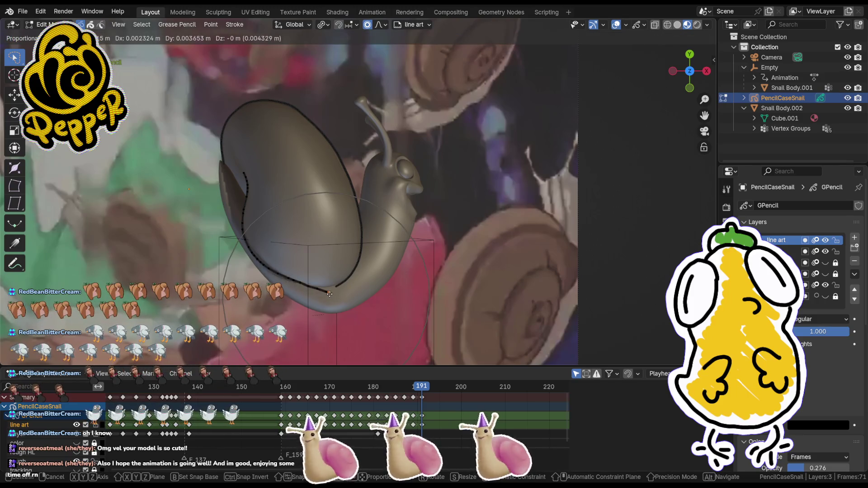
click(335, 290)
key(r)
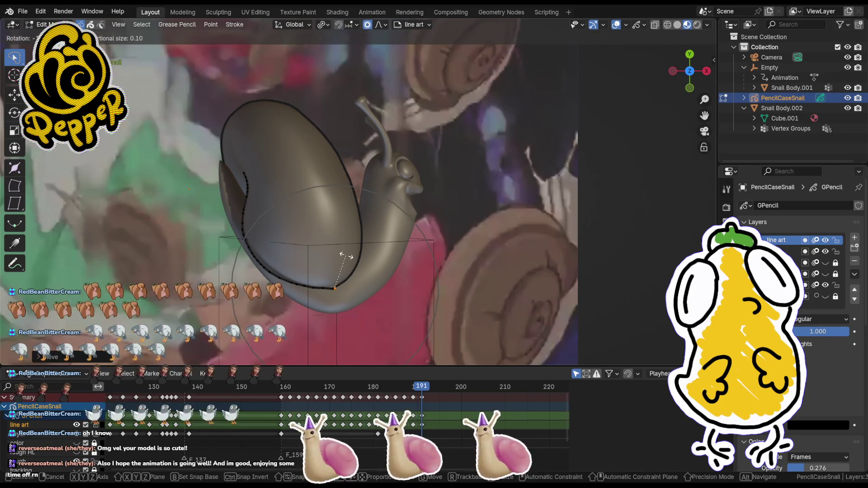
scroll(347, 257, down, 2)
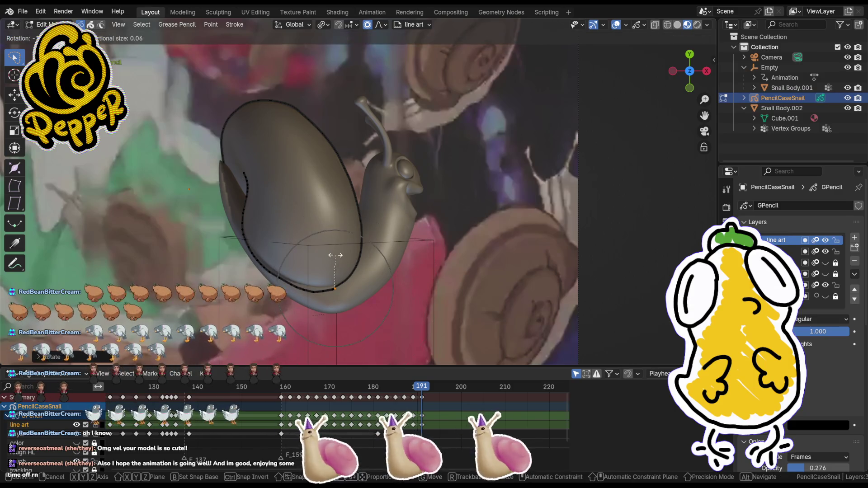
scroll(334, 256, up, 1)
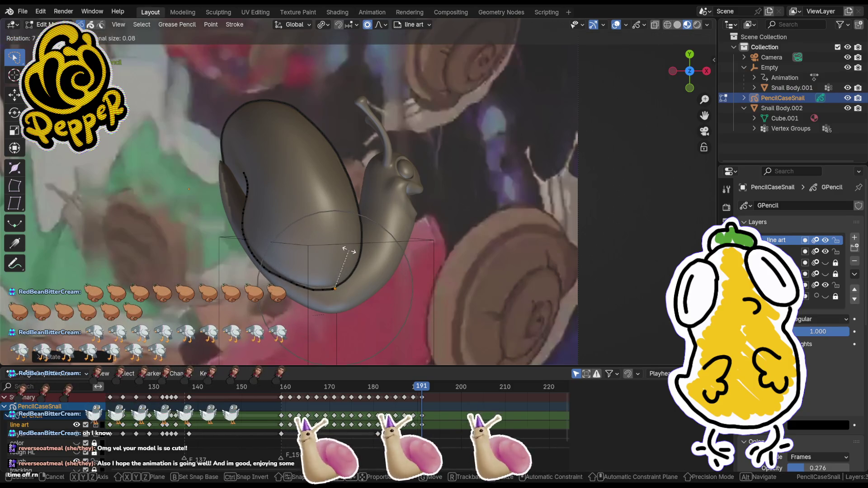
click(344, 250)
- Nudge the new stroke's points into place near the shell bottom
key(g)
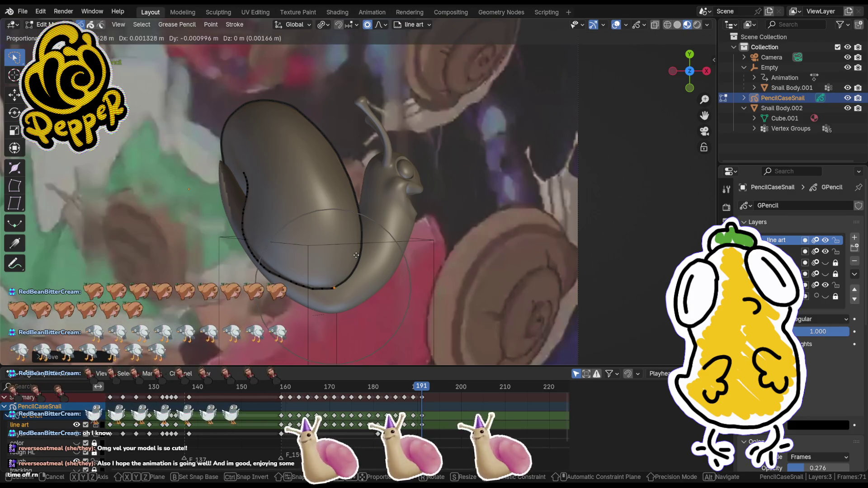
click(356, 256)
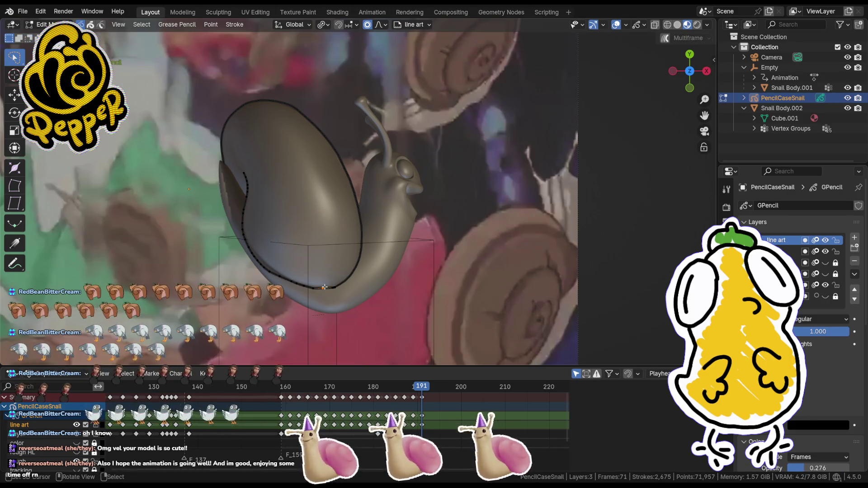
key(g)
click(346, 272)
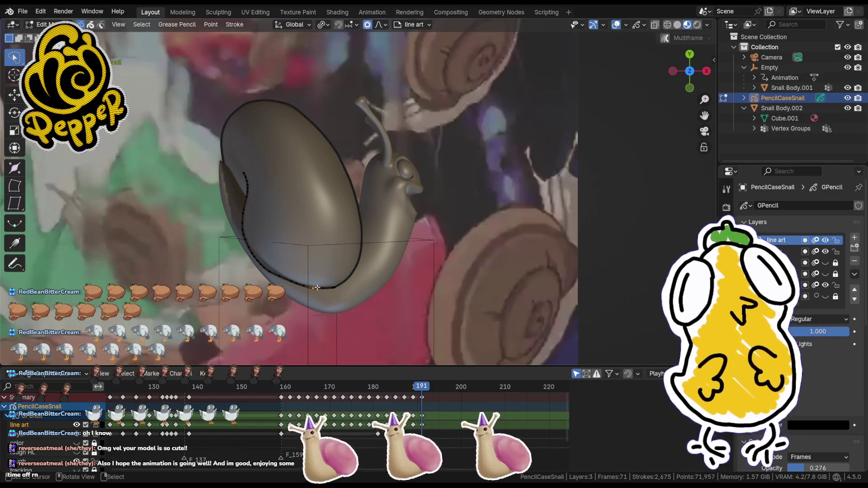
key(g)
click(330, 285)
key(g)
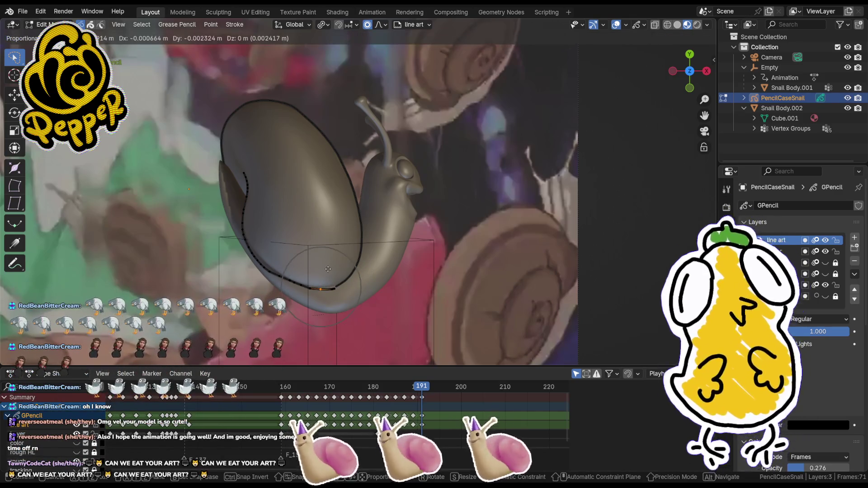
click(330, 288)
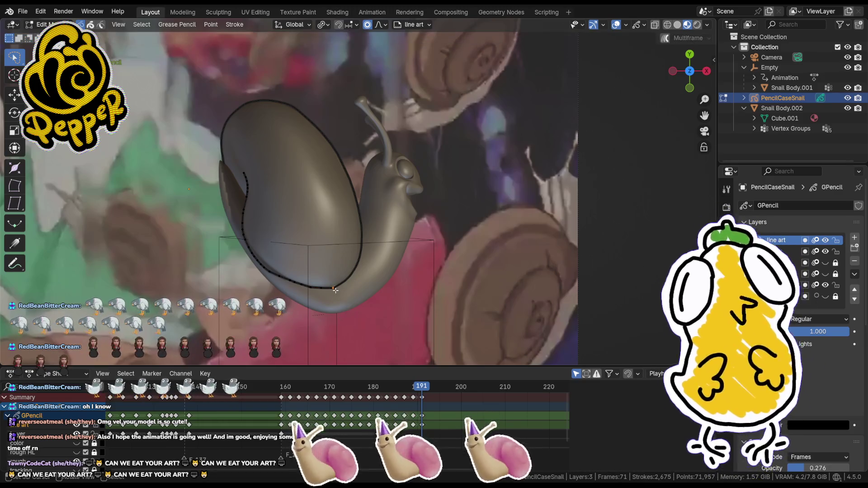
key(g)
click(333, 287)
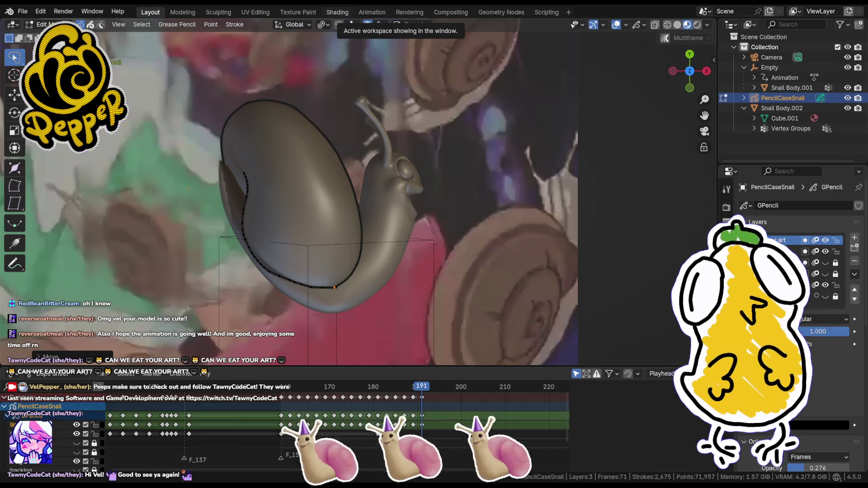
- Rotate and nudge the stroke end, jump to an earlier keyframe, and switch to Draw Mode
key(r)
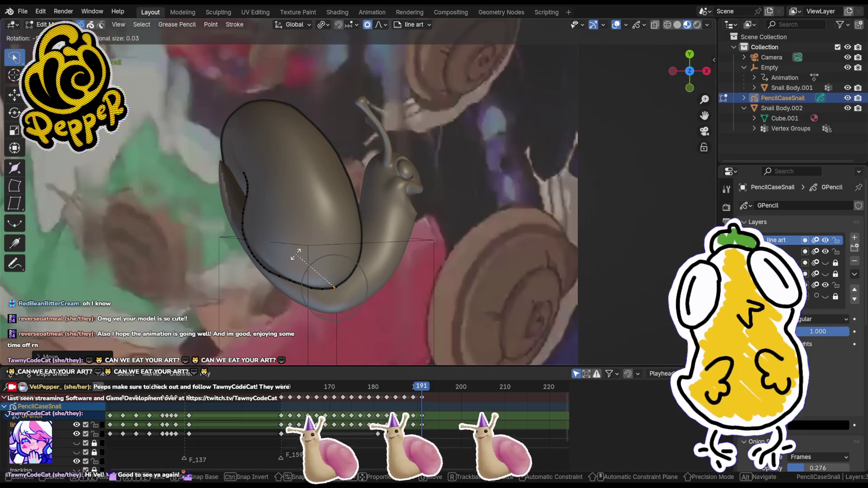
key(g)
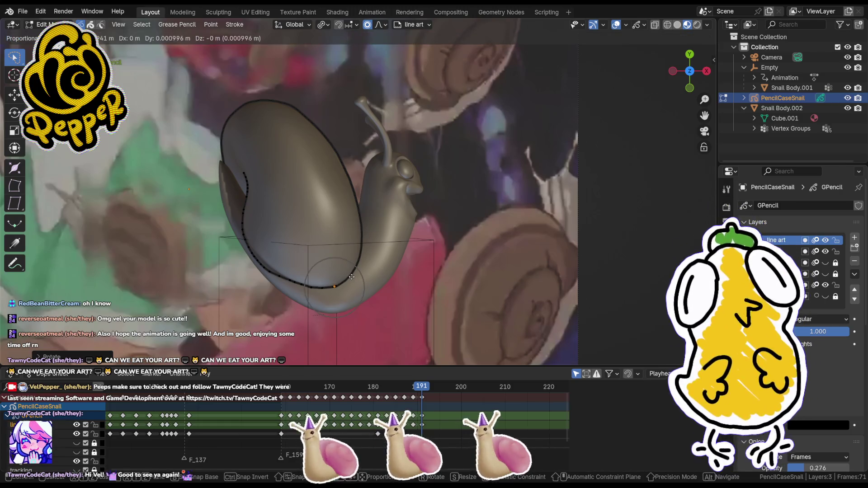
click(352, 277)
scroll(352, 277, down, 4)
scroll(352, 277, up, 1)
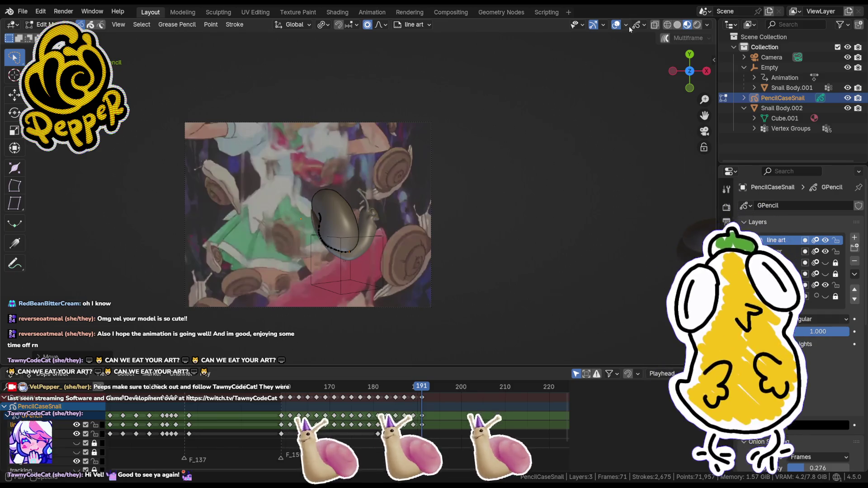
scroll(339, 420, up, 5)
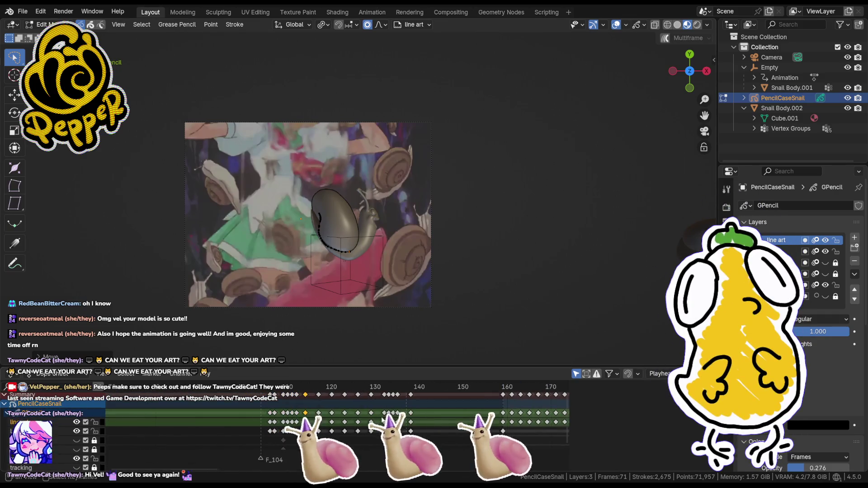
key(Up)
key(Up)
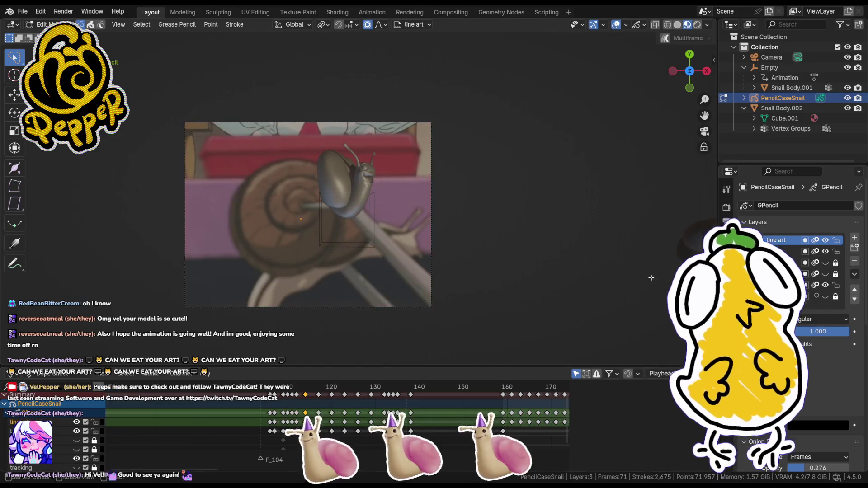
key(ctrl+Tab)
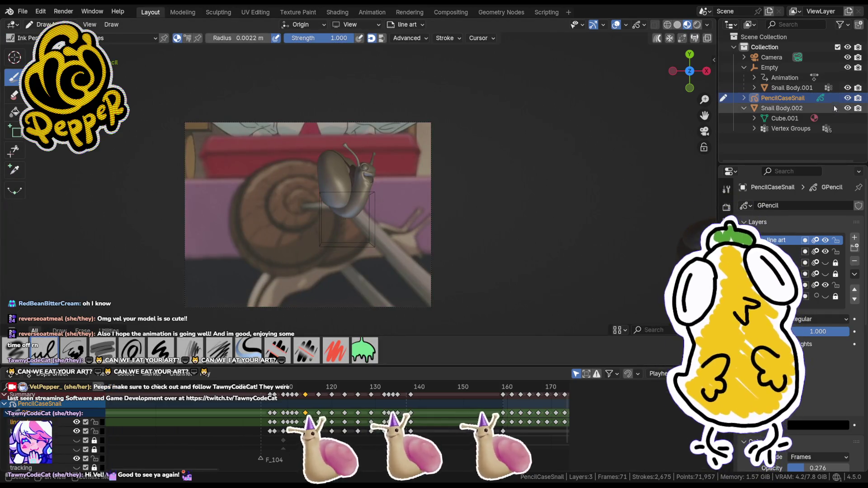
- Hide the Snail Body.001 model in the Outliner and step through the reference frames
click(829, 108)
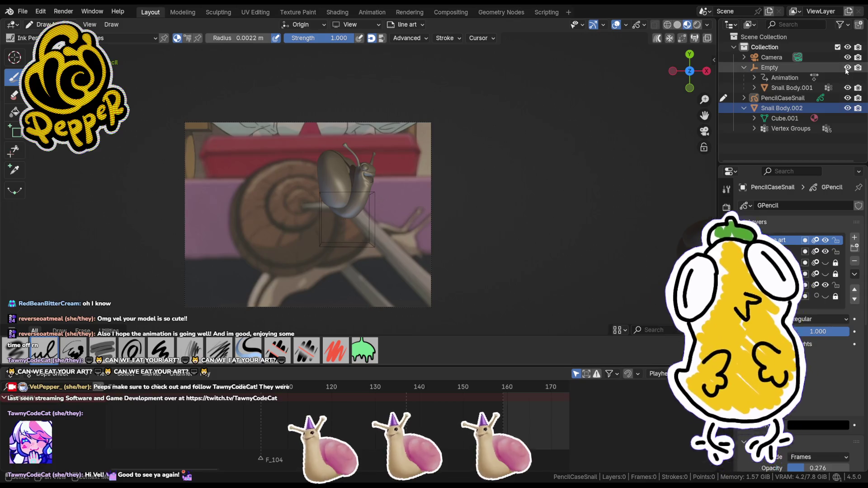
click(754, 87)
click(847, 87)
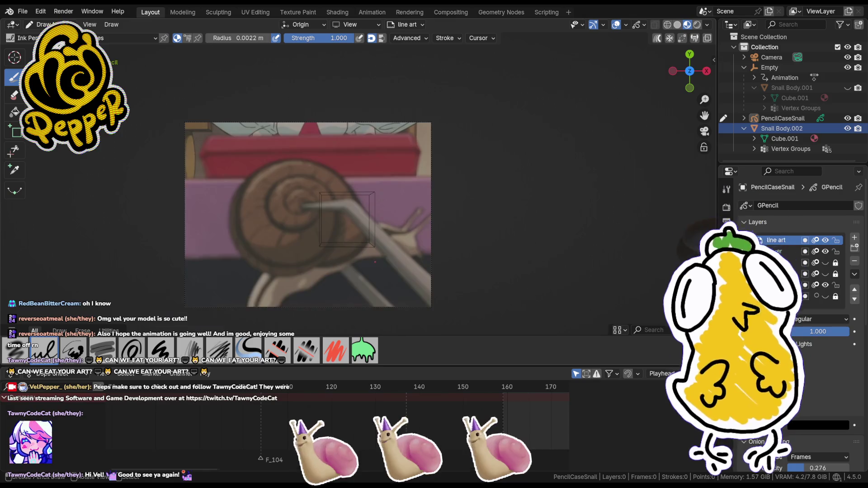
scroll(375, 263, up, 1)
scroll(375, 262, up, 1)
key(Right)
key(Right)
key(Right)
key(Right)
key(Right)
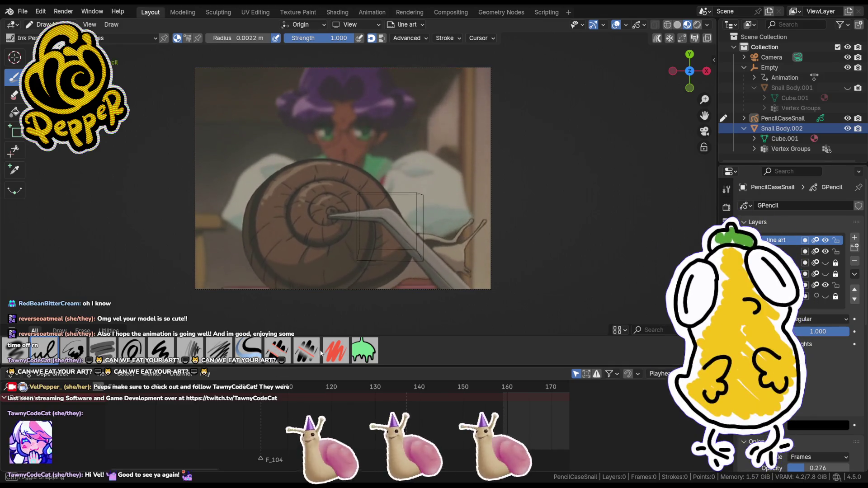
scroll(376, 203, up, 1)
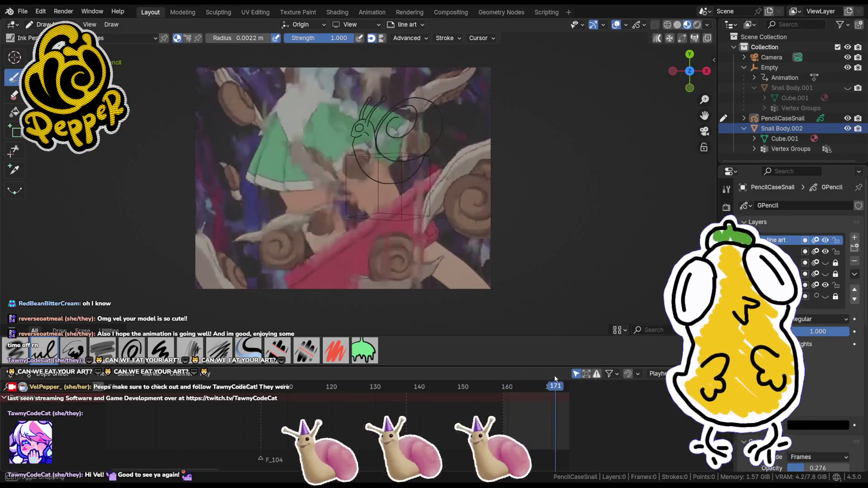
- Scrub the timeline back to frame 104, the start of the pencil-case shot
click(529, 386)
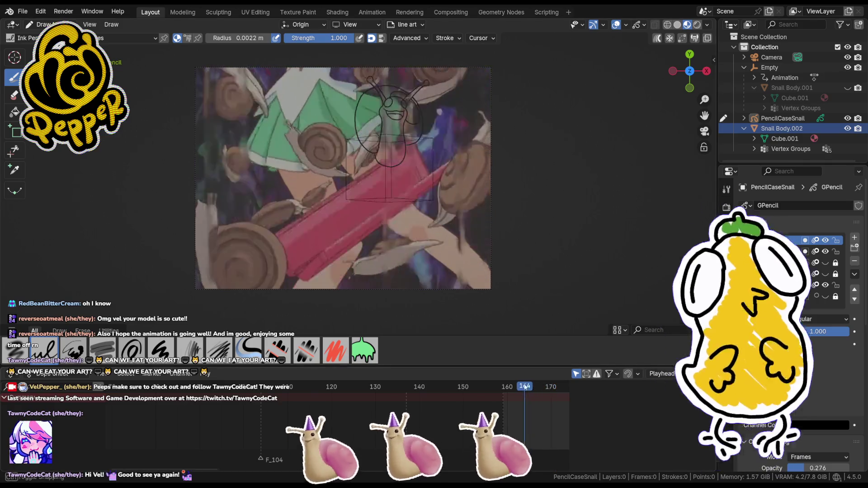
drag(529, 387, 545, 388)
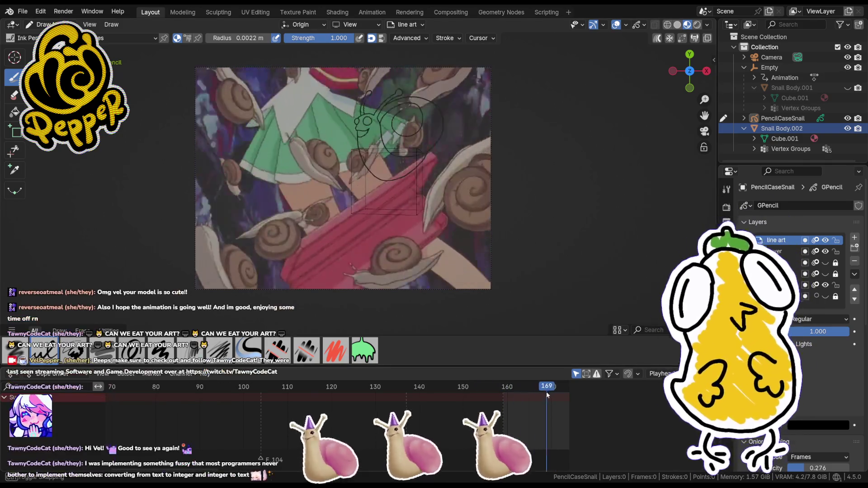
click(378, 397)
mouse_move(377, 397)
mouse_down()
mouse_move(246, 396)
mouse_move(335, 387)
mouse_move(262, 388)
mouse_up()
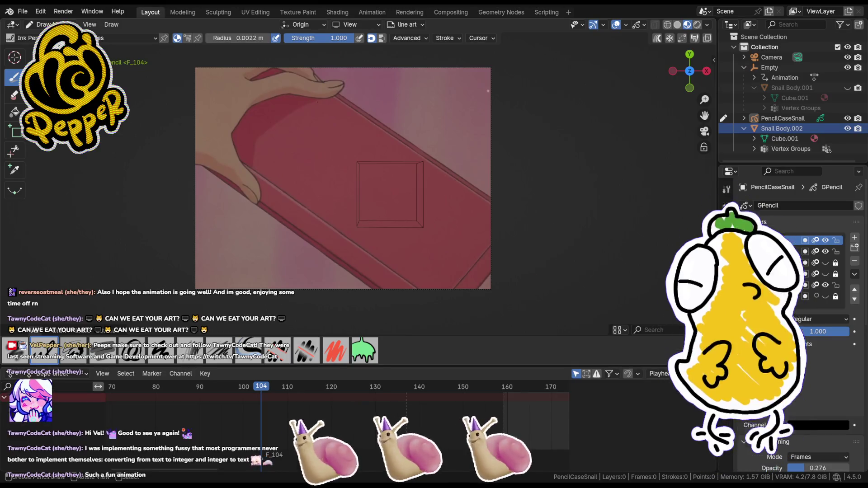
scroll(461, 326, down, 1)
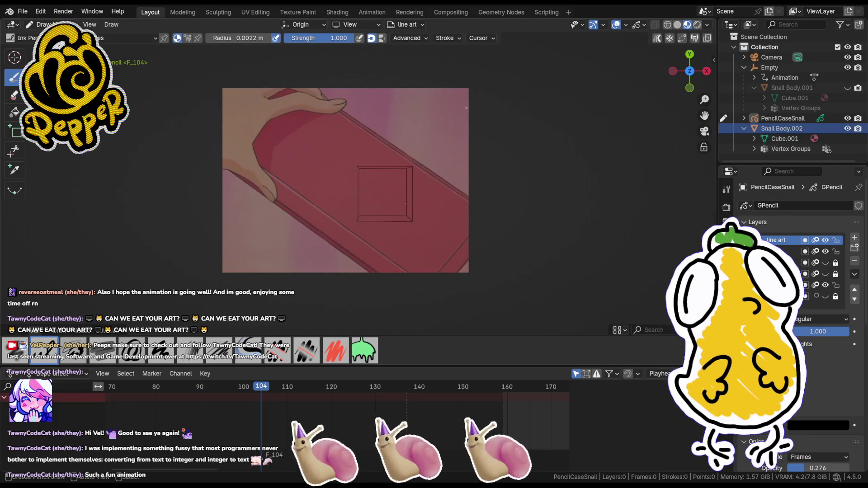
scroll(399, 209, up, 1)
scroll(408, 236, down, 2)
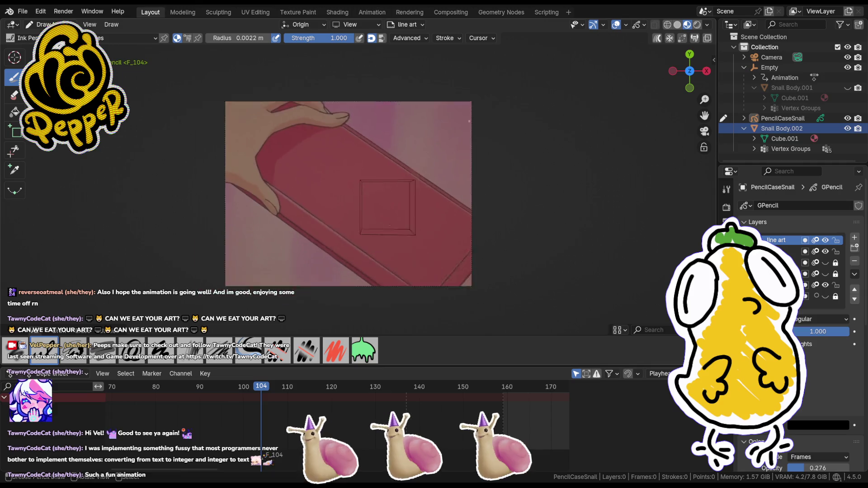
scroll(350, 193, down, 1)
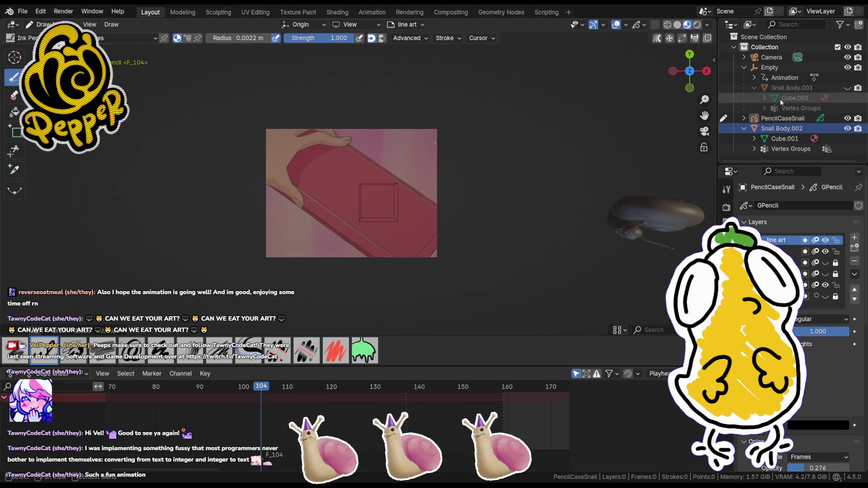
- Make the Snail Body.001 model visible again in the Outliner
click(847, 88)
scroll(350, 193, up, 2)
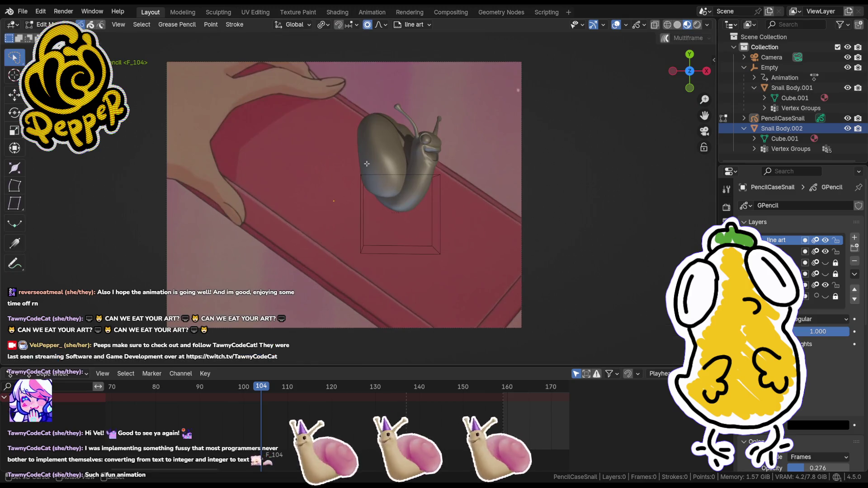
key(Tab)
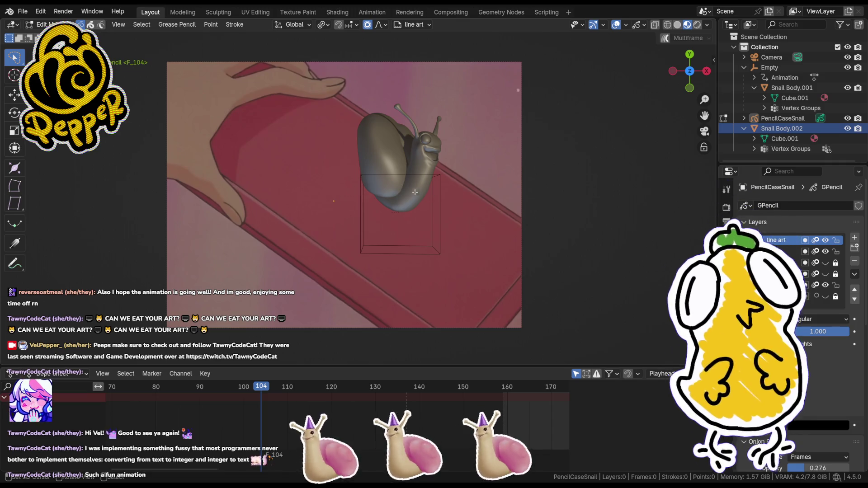
key(Tab)
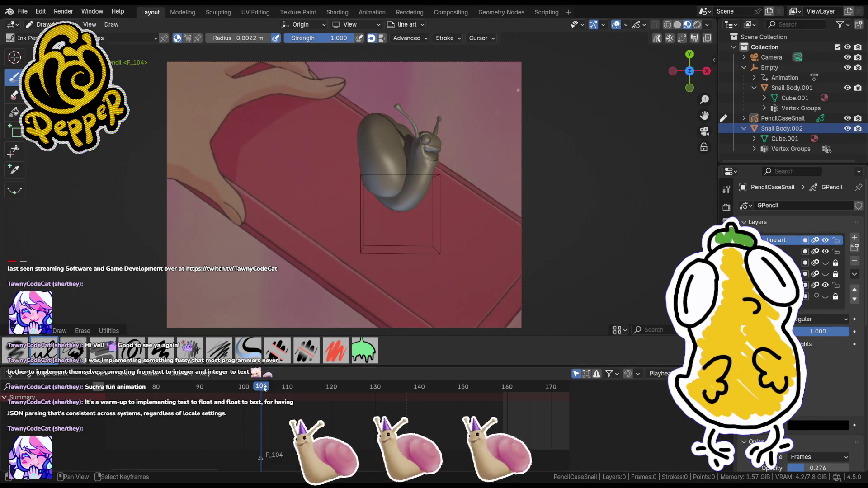
mouse_move(262, 388)
mouse_down()
mouse_move(238, 390)
mouse_move(493, 409)
mouse_up()
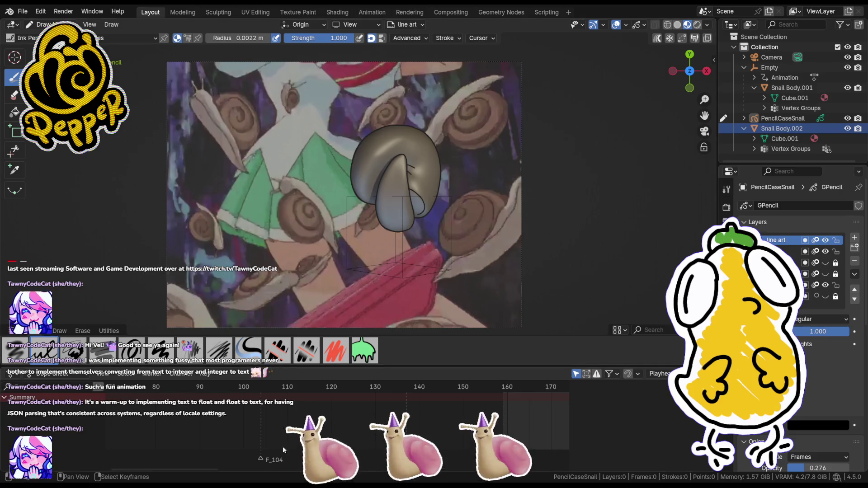
- Jump to frame 181, switch to Object Mode and select the PencilCaseSnail line art
click(294, 405)
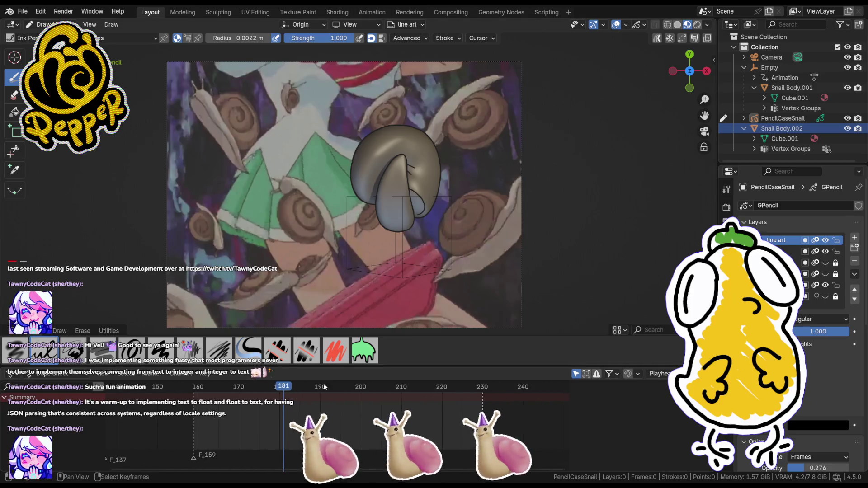
scroll(318, 387, up, 2)
key(ctrl+Tab)
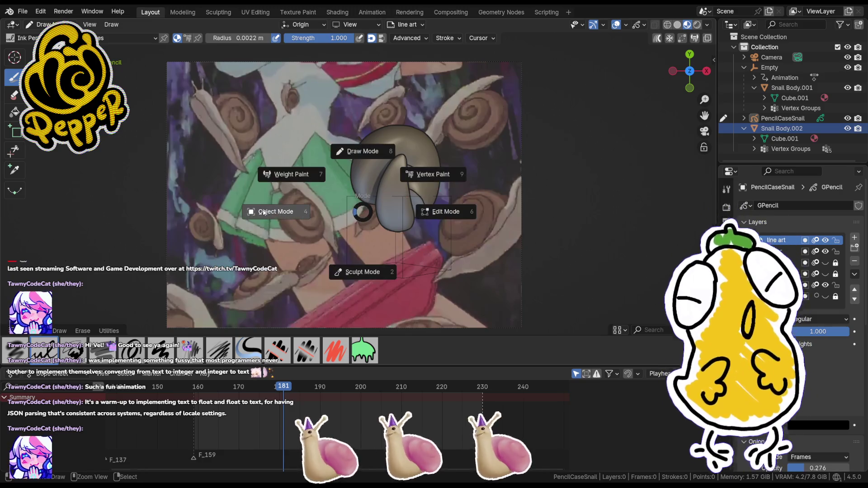
click(354, 195)
click(354, 195)
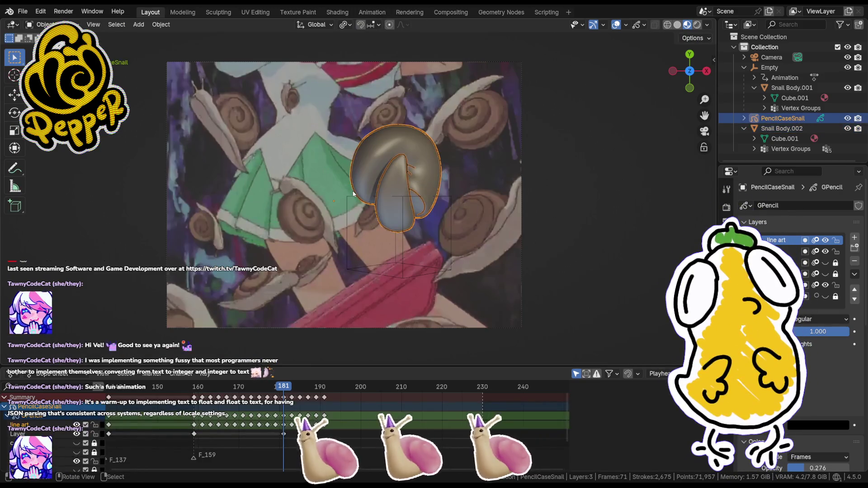
- Scrub to frame 187 and start grabbing the line-art strokes in Edit Mode
drag(283, 387, 308, 387)
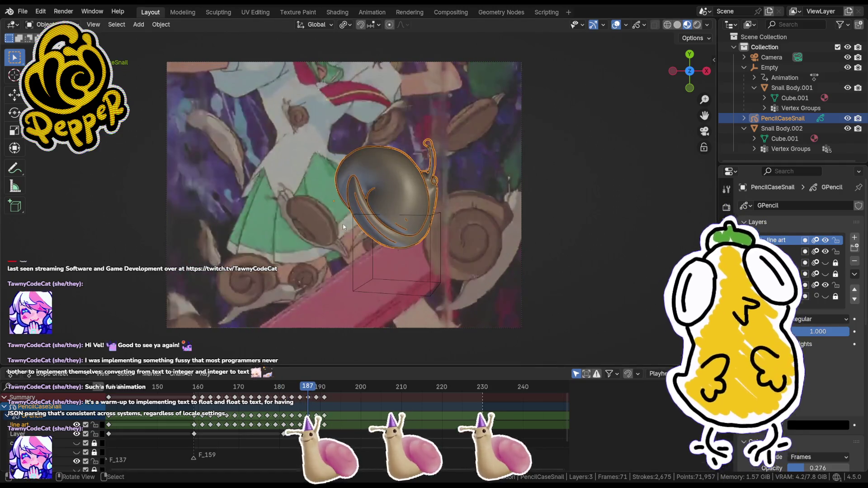
key(Tab)
key(g)
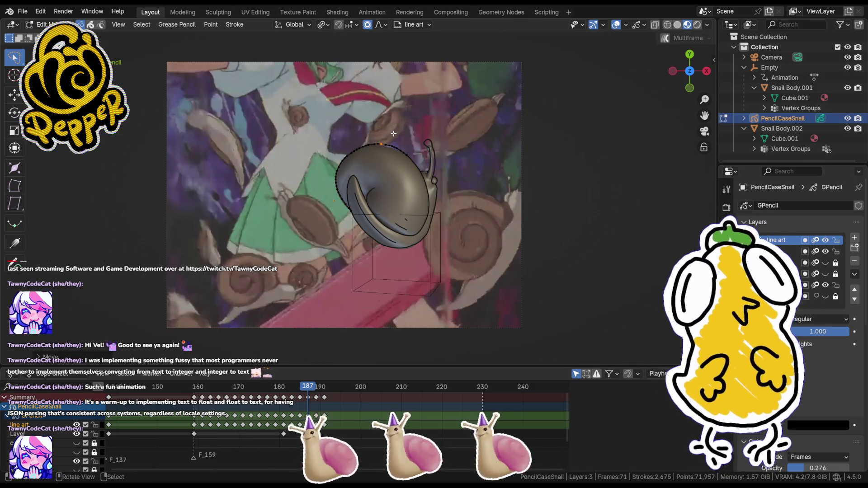
scroll(393, 131, up, 1)
- Shift the frame 187 strokes onto the snail shell, return to Object Mode and reframe the snail
click(393, 132)
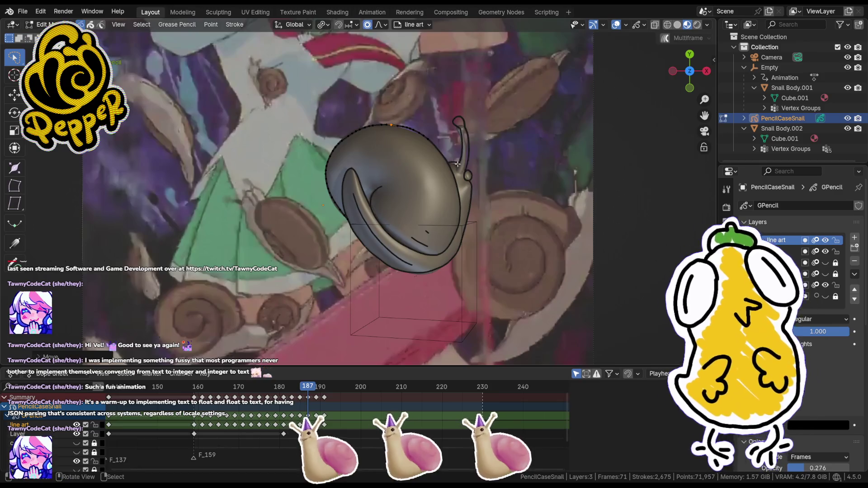
key(Tab)
key(Tab)
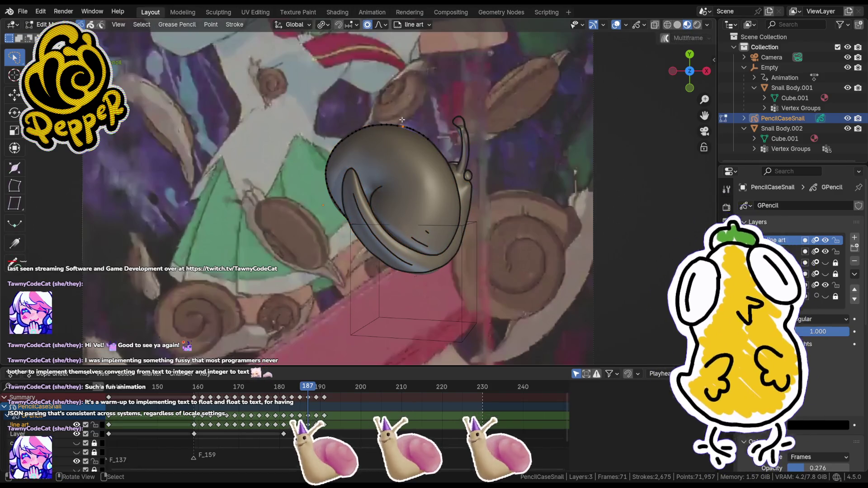
key(g)
click(425, 106)
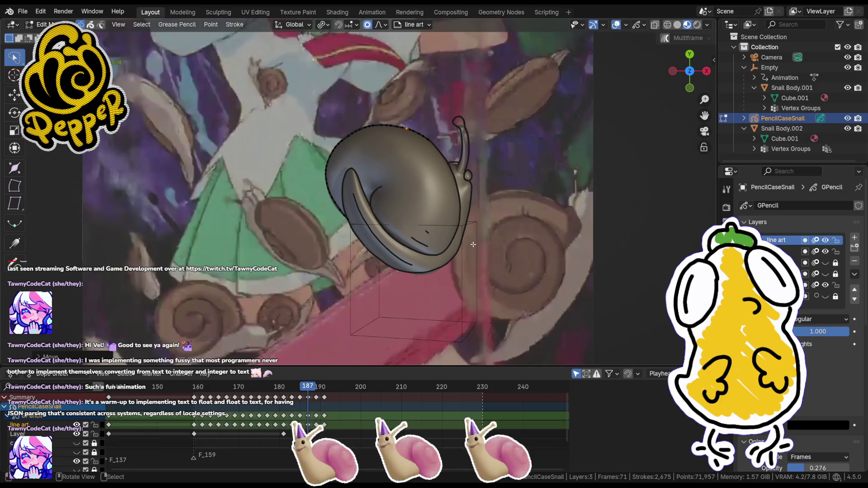
key(0)
key(Tab)
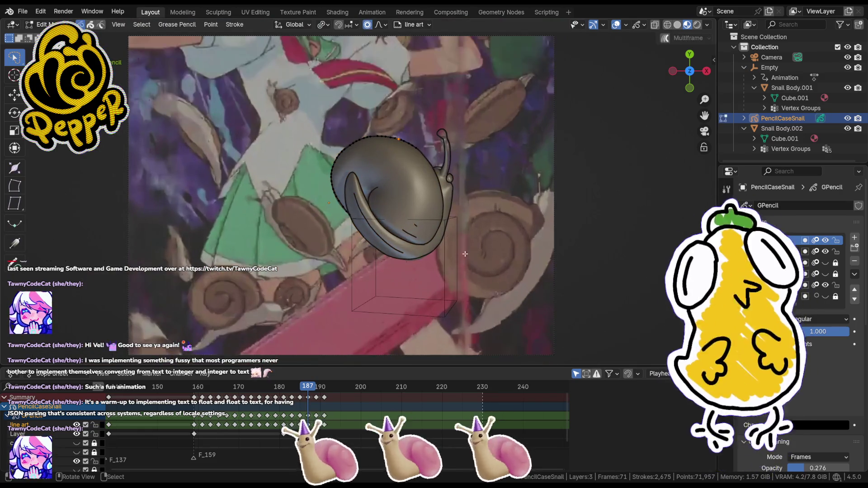
scroll(407, 224, up, 2)
shift+middle_drag(478, 275, 353, 230)
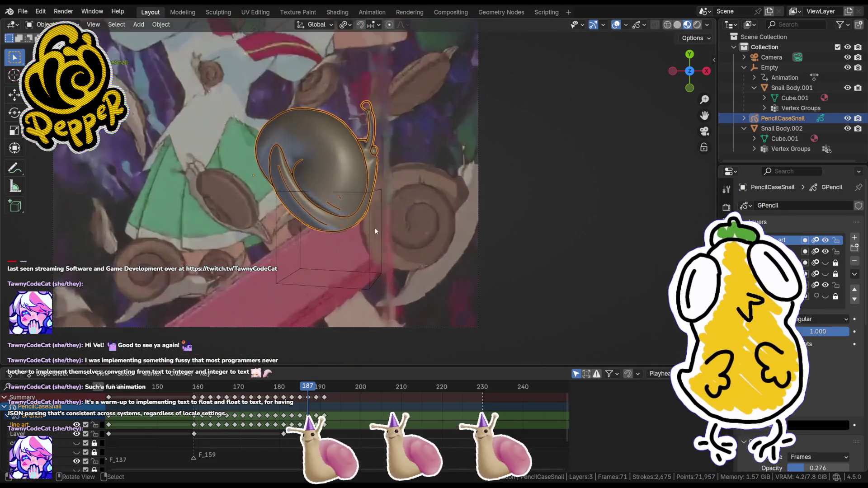
scroll(354, 226, up, 2)
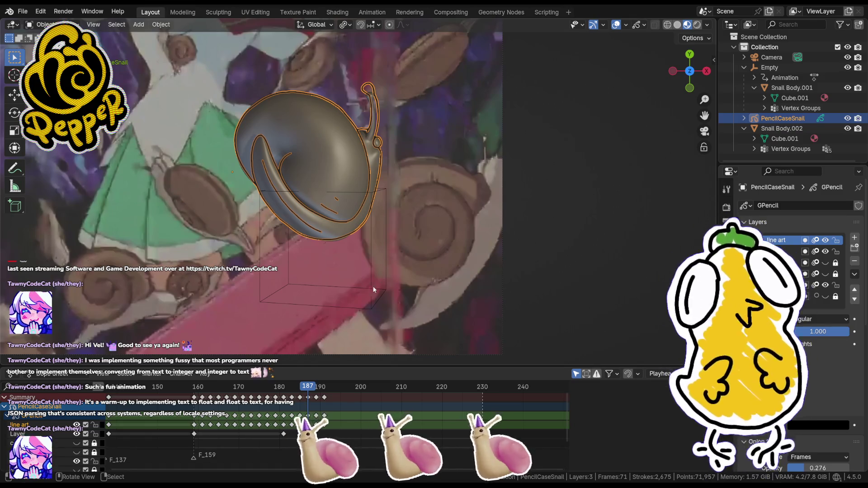
scroll(386, 249, up, 1)
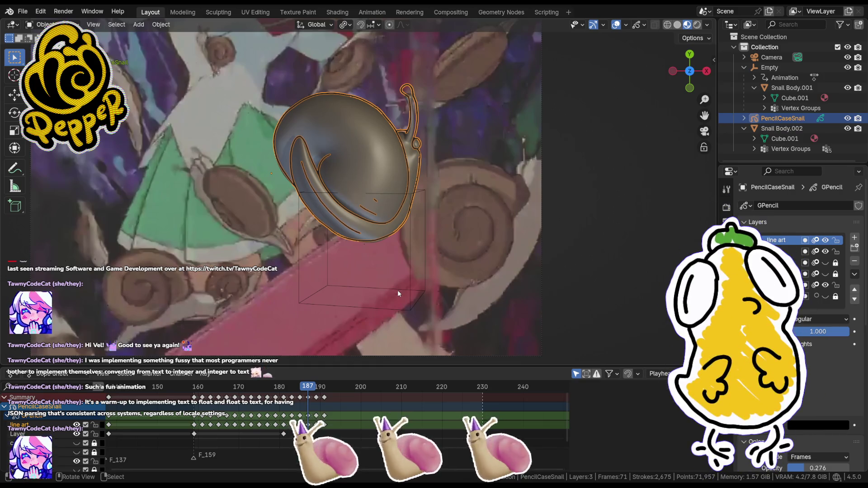
shift+middle_drag(397, 290, 410, 256)
scroll(410, 257, up, 3)
scroll(389, 264, up, 1)
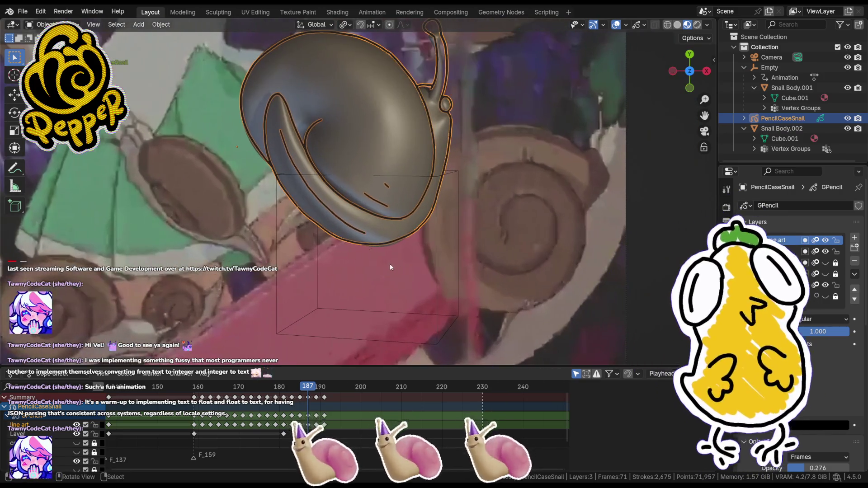
- Move stroke points onto the shell at frame 187, then advance to frame 191
key(Tab)
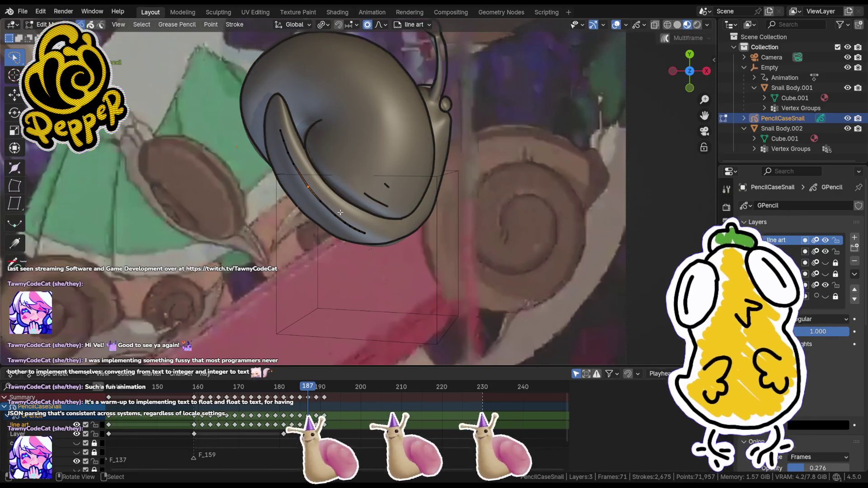
key(g)
click(294, 148)
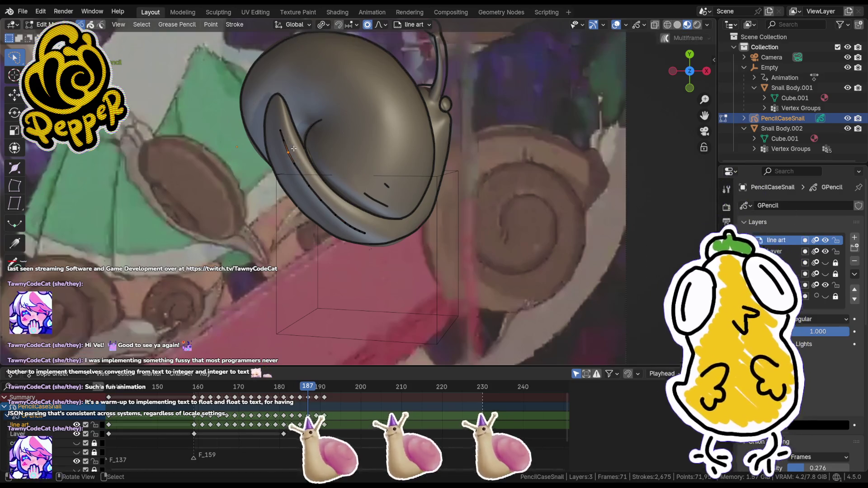
key(g)
click(373, 227)
middle_drag(373, 227, 394, 238)
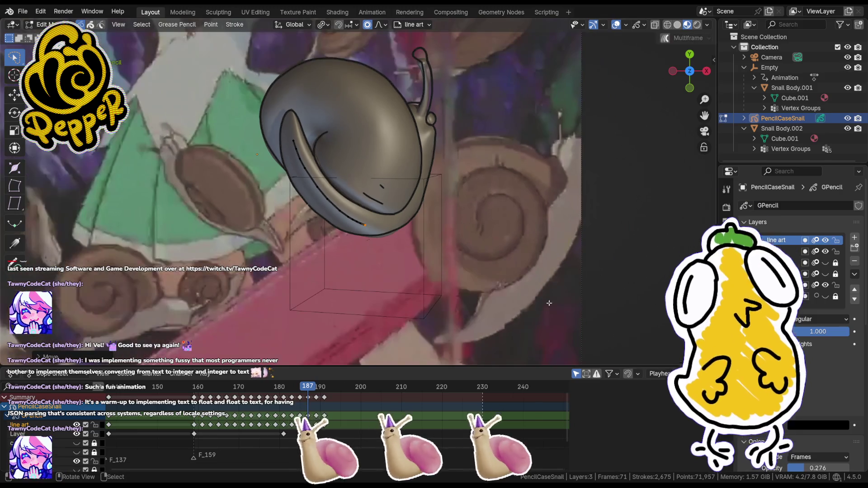
drag(309, 388, 326, 388)
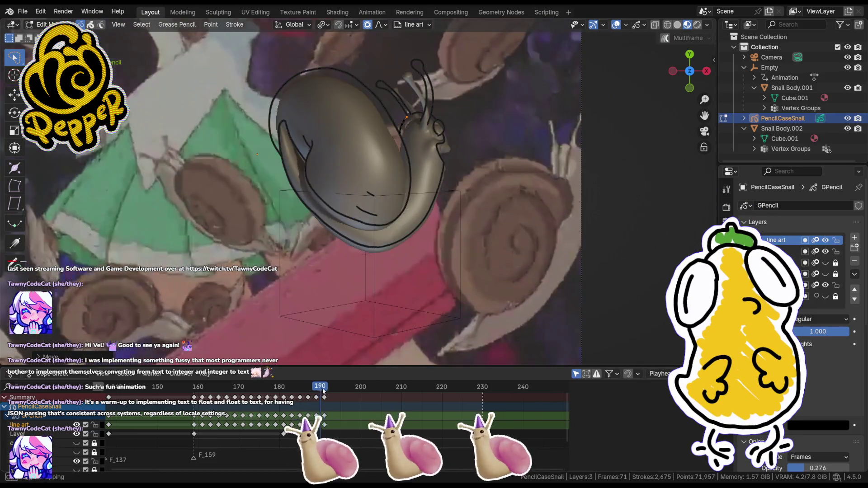
- Move and rotate the shell-outline strokes to follow the shell on frame 191
click(334, 209)
key(g)
click(334, 209)
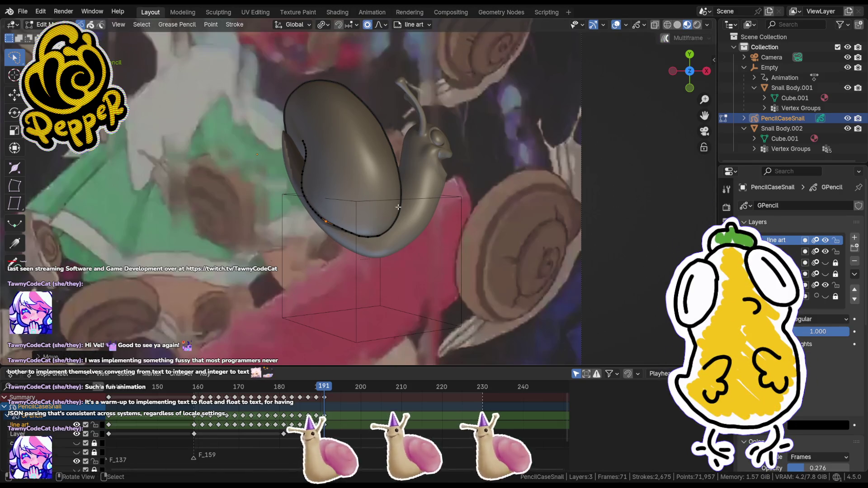
key(r)
click(403, 210)
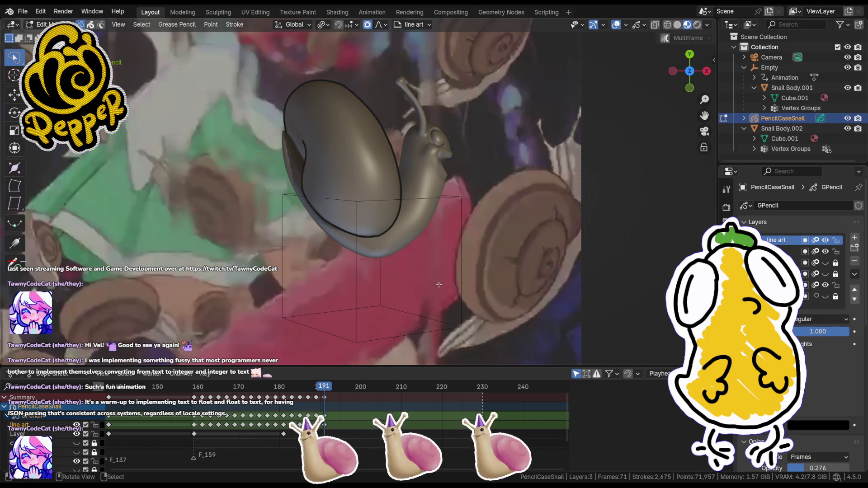
click(333, 213)
click(423, 219)
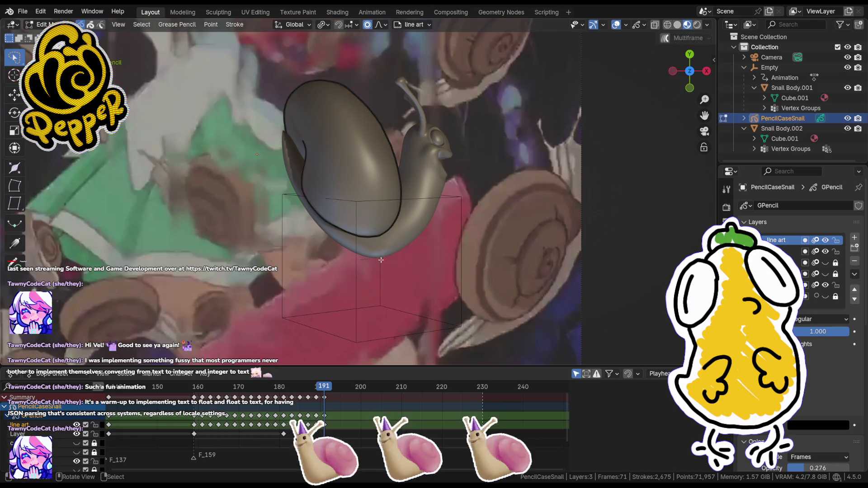
- Switch to Draw Mode and ink two short strokes along the snail's neck on frame 191
key(ctrl+Tab)
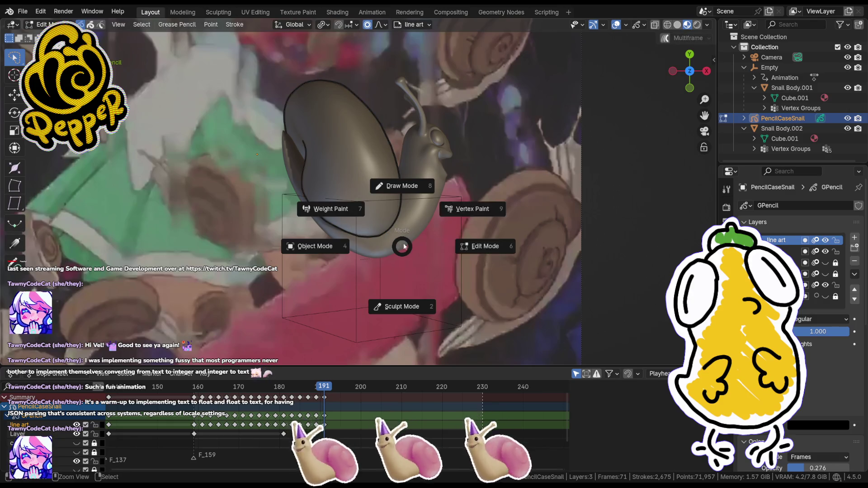
click(410, 181)
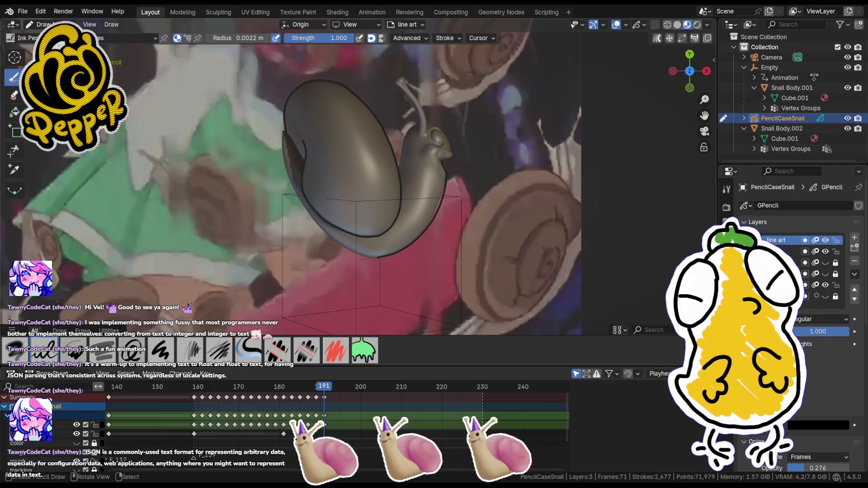
drag(442, 154, 445, 159)
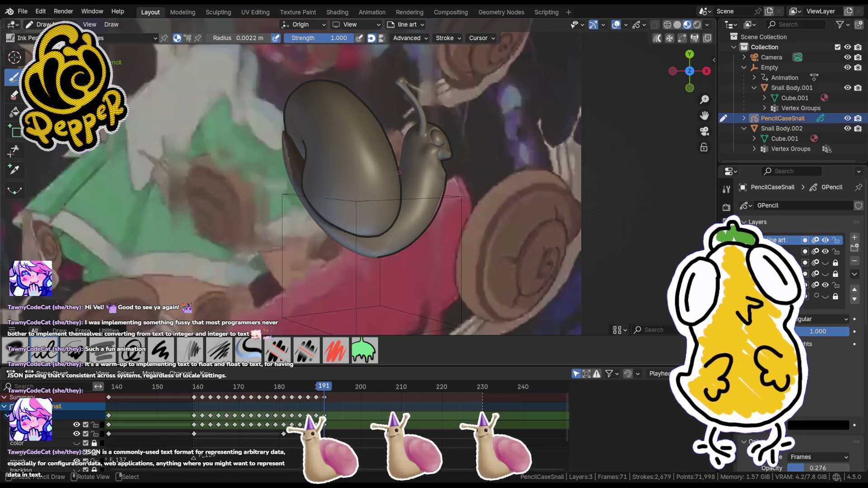
drag(399, 168, 400, 157)
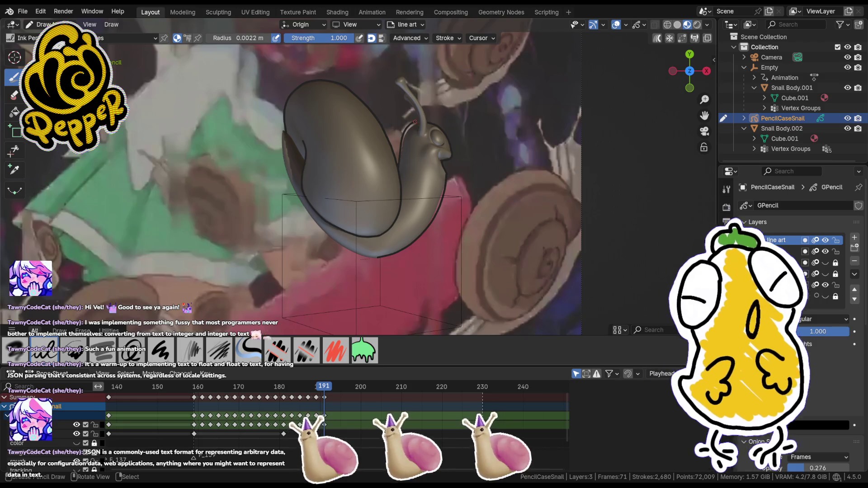
key(Tab)
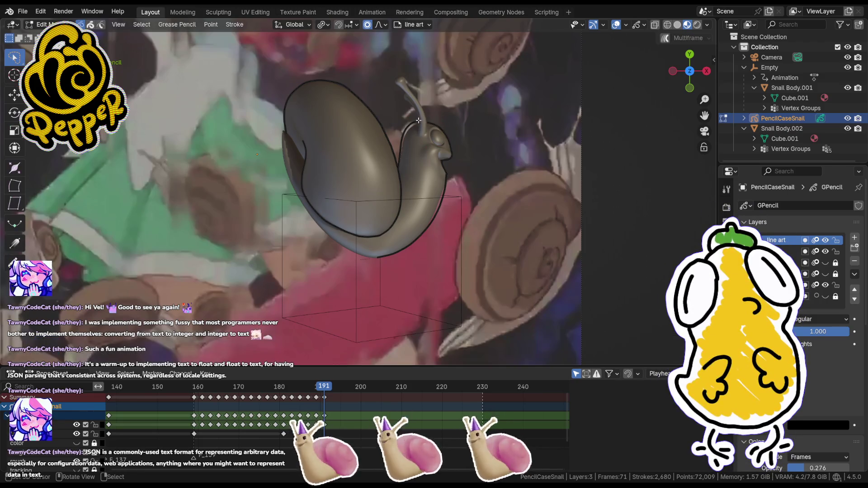
- Reposition the stroke points near the snail's eye to match the turned head, then go back to drawing
key(Tab)
key(Tab)
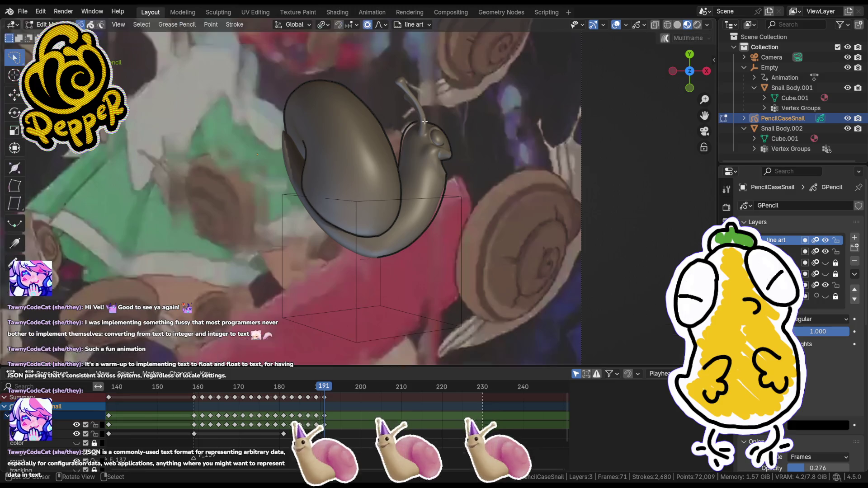
key(g)
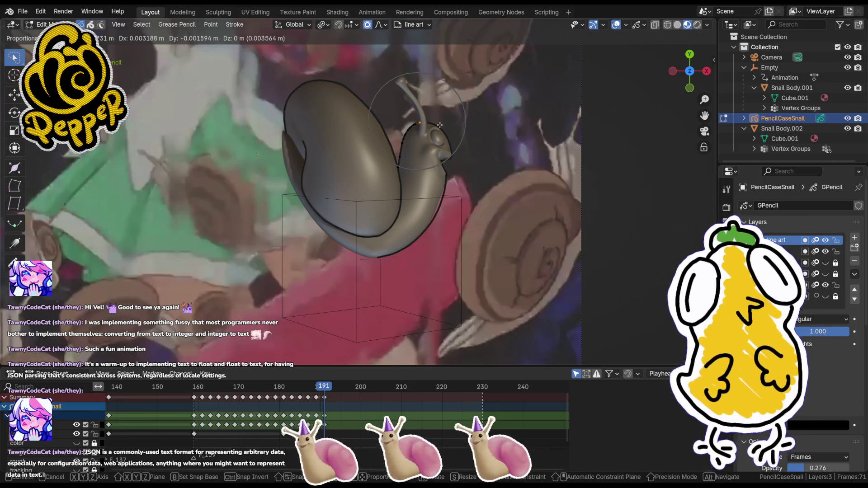
click(439, 126)
key(g)
click(442, 123)
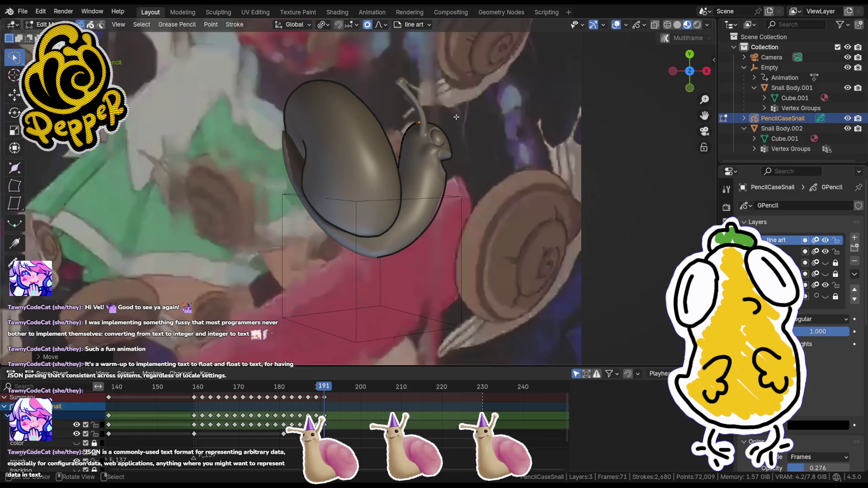
key(Tab)
key(Tab)
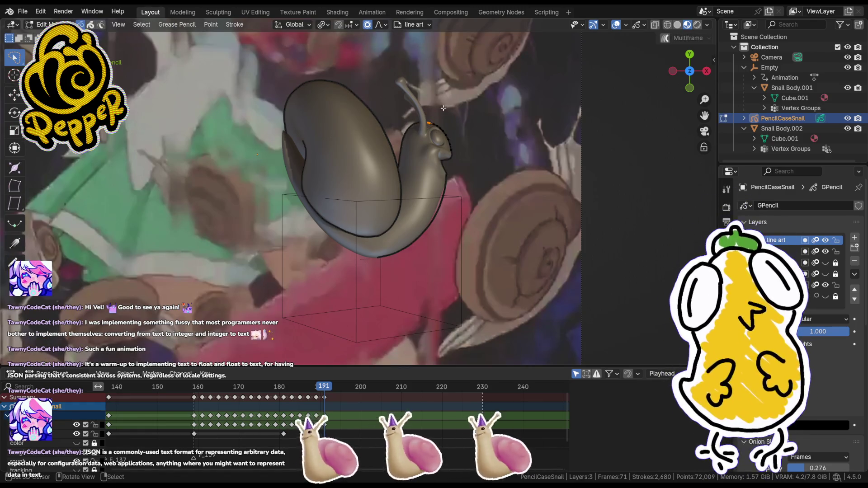
key(Tab)
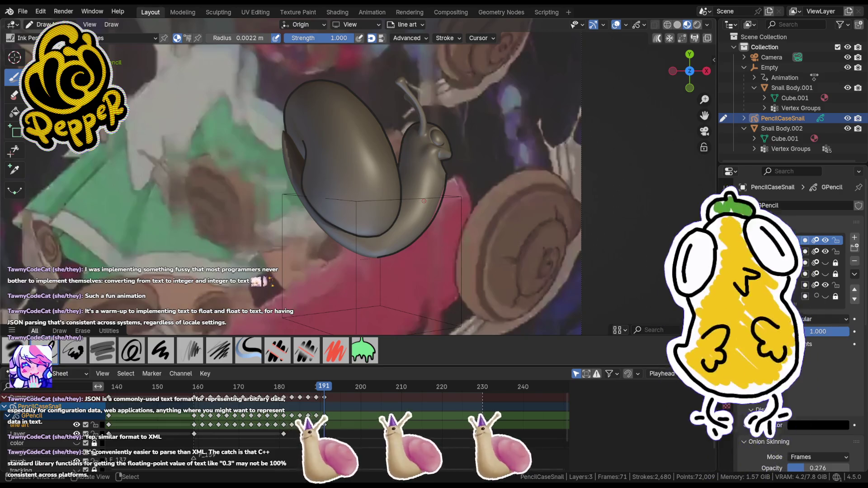
- Try small marks near the snail's head, undoing and redoing until the stray ones are gone
click(271, 284)
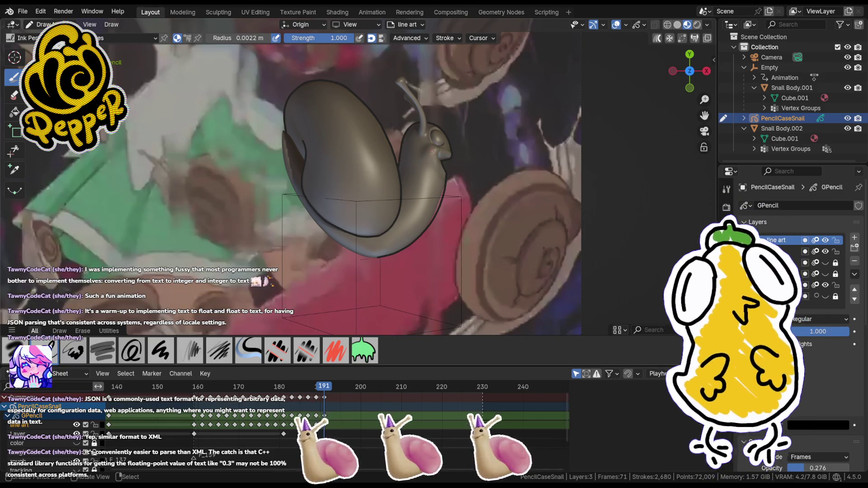
key(ctrl+z)
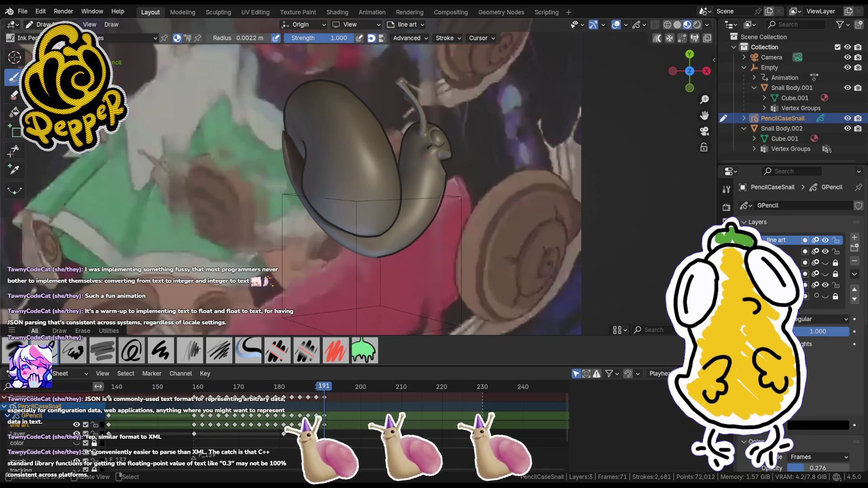
key(ctrl+z)
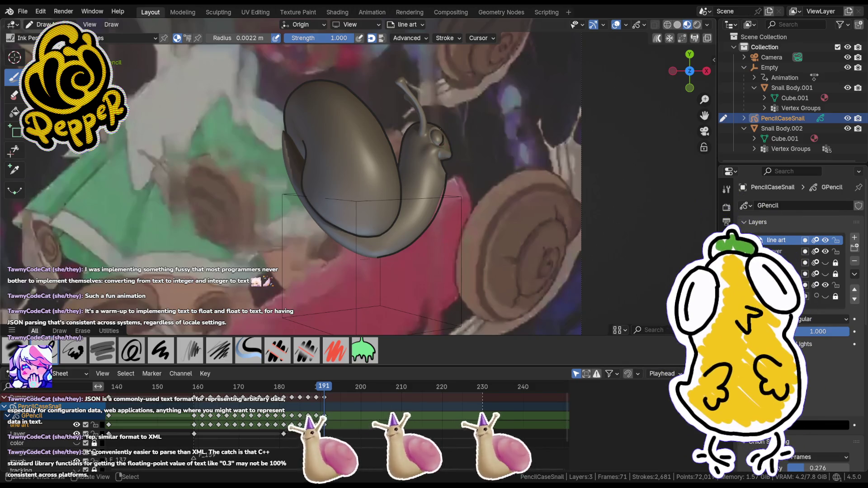
key(ctrl+shift+z)
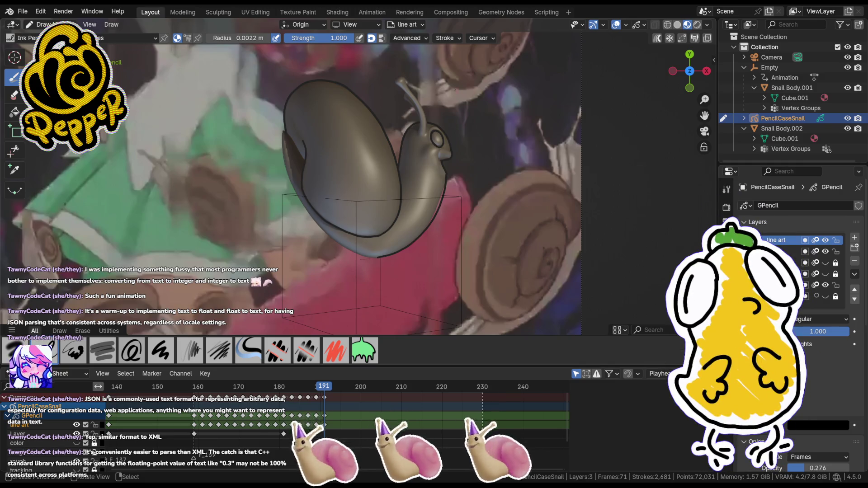
key(ctrl+shift+z)
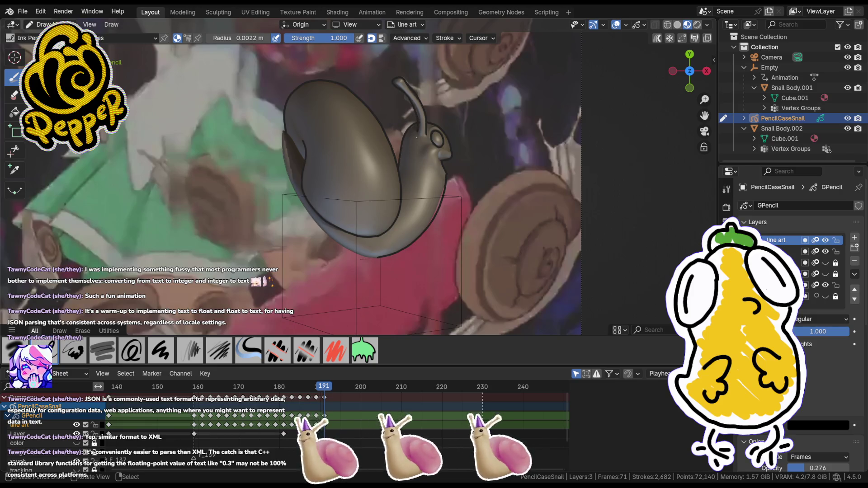
drag(407, 112, 411, 125)
key(ctrl+z)
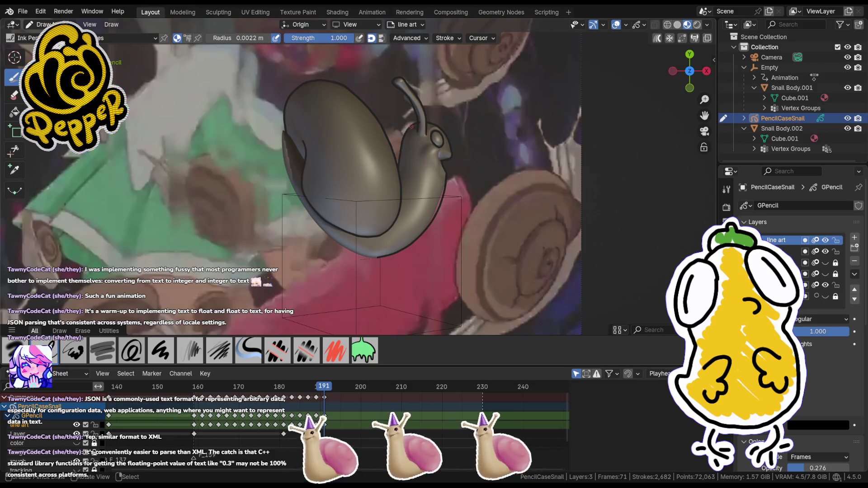
key(ctrl+z)
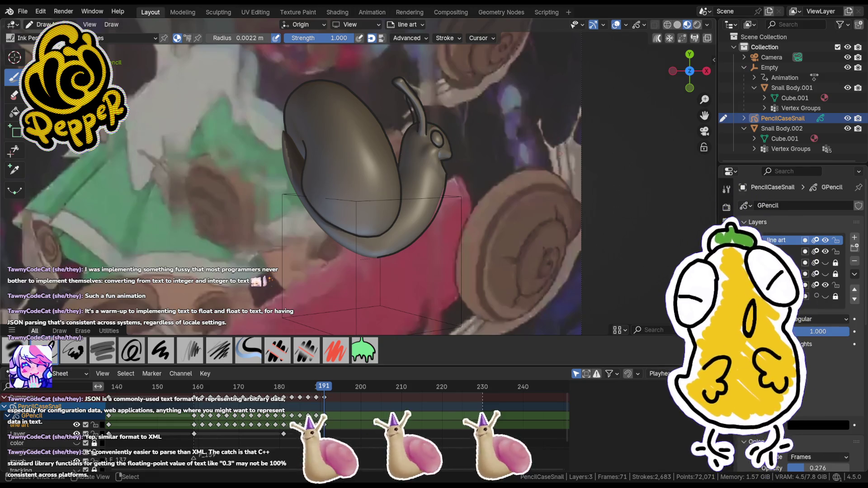
- Move the selected head stroke points, then try a short shell stroke and discard it
key(Tab)
key(g)
click(432, 129)
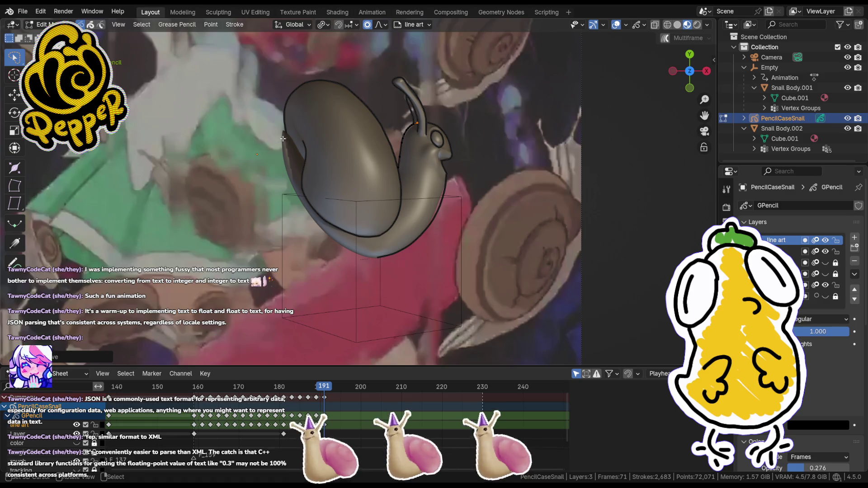
key(Tab)
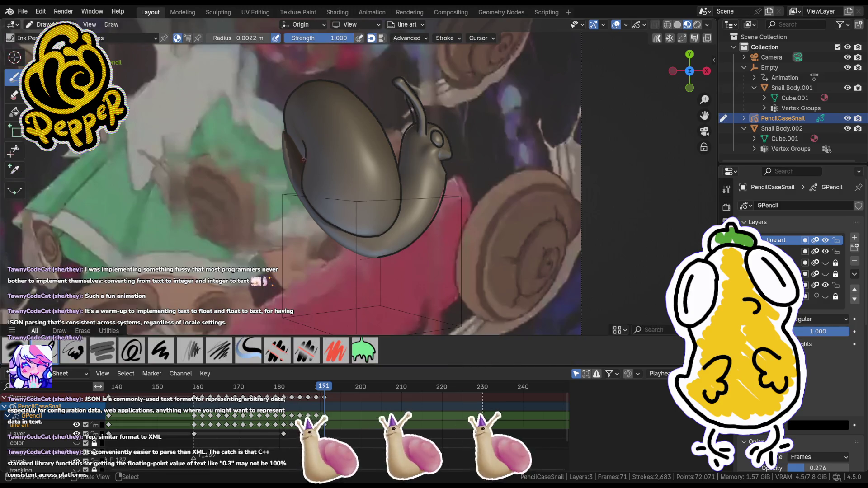
drag(305, 161, 304, 148)
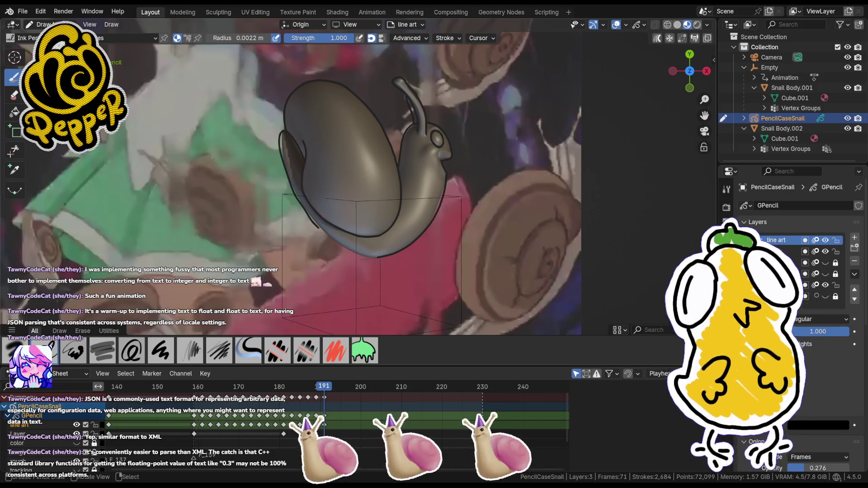
key(ctrl+z)
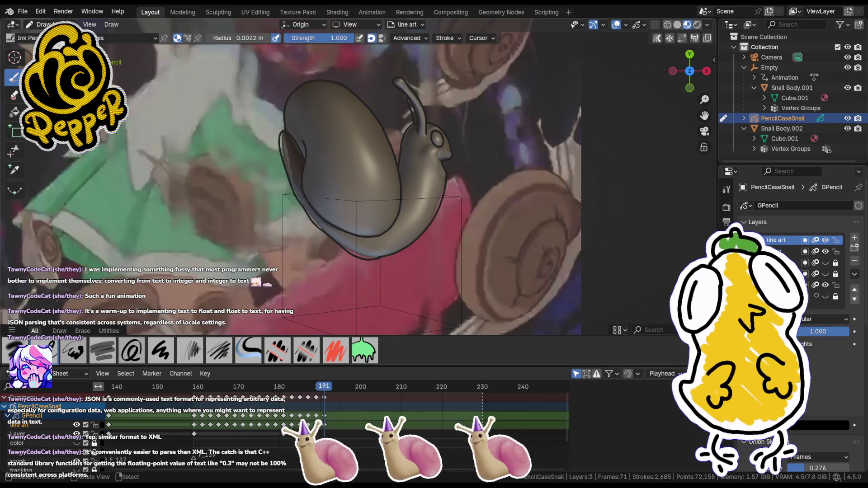
key(Tab)
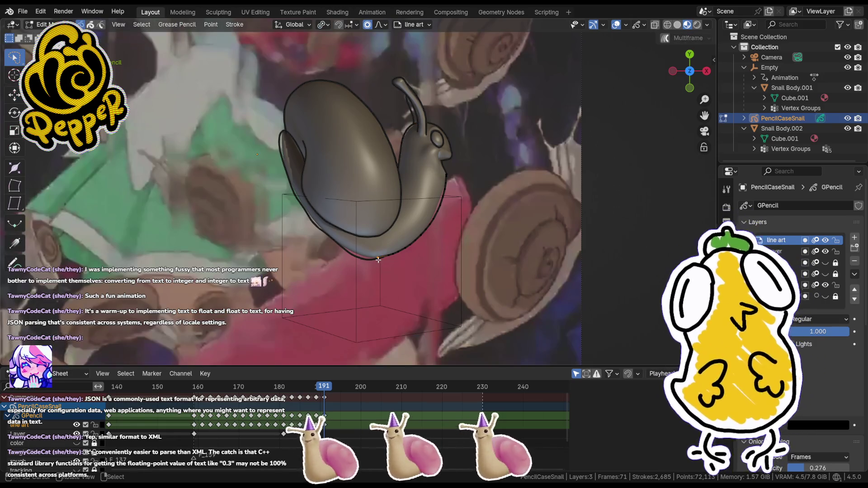
- Move and rotate the strokes under the snail and adjust and scale the shell-edge points
key(g)
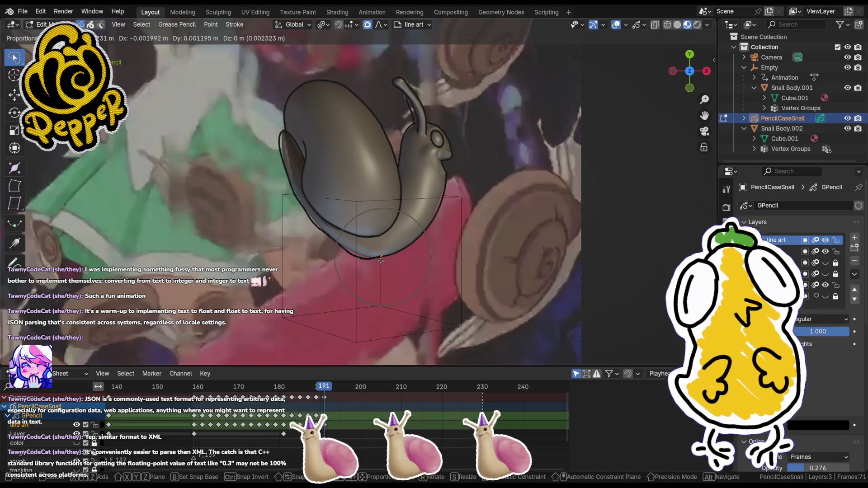
click(408, 254)
key(r)
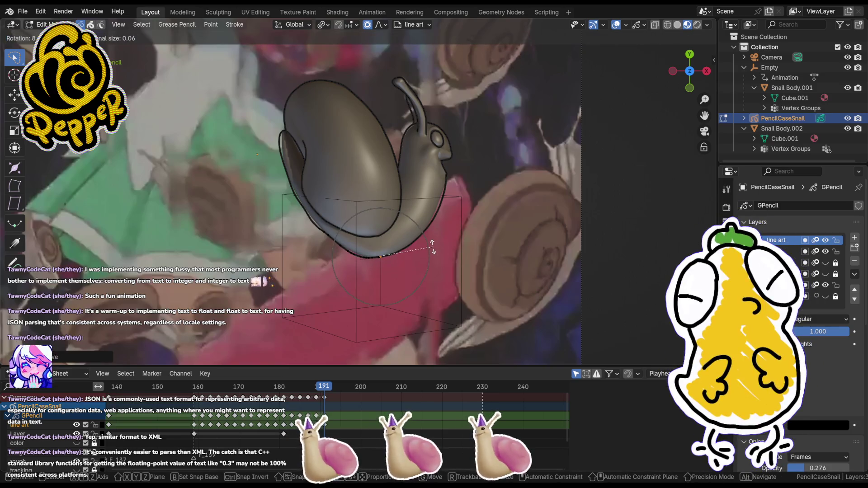
click(432, 246)
key(g)
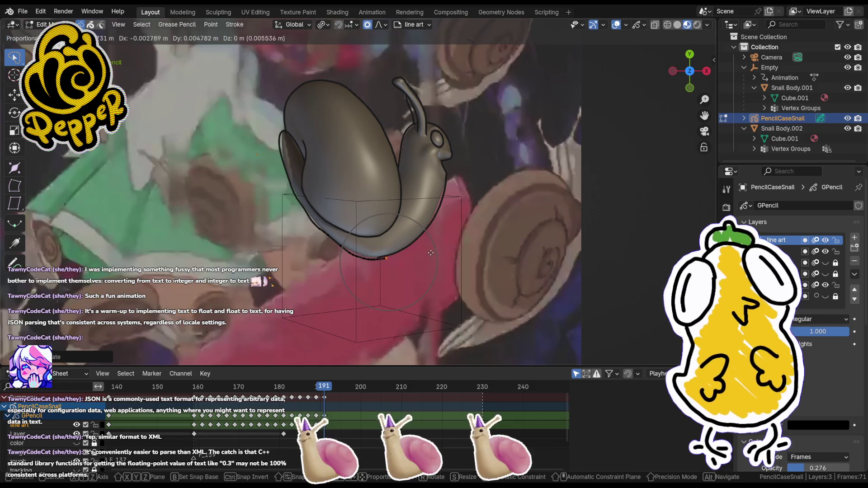
click(429, 252)
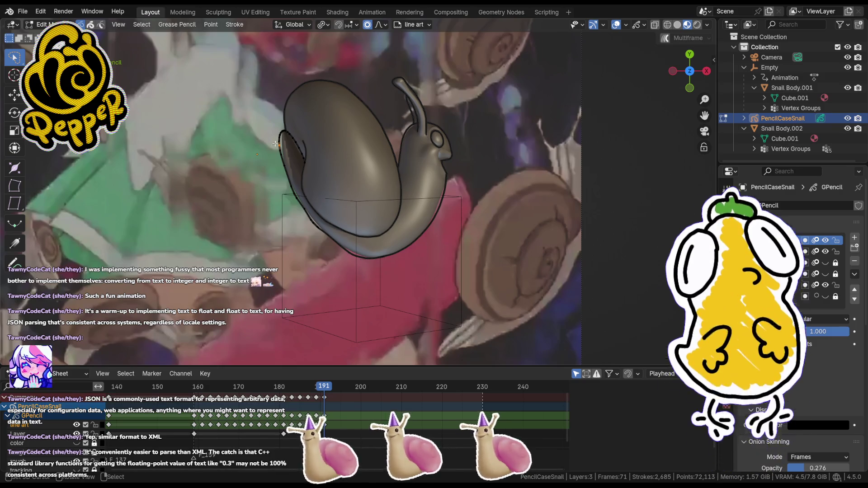
key(g)
click(283, 129)
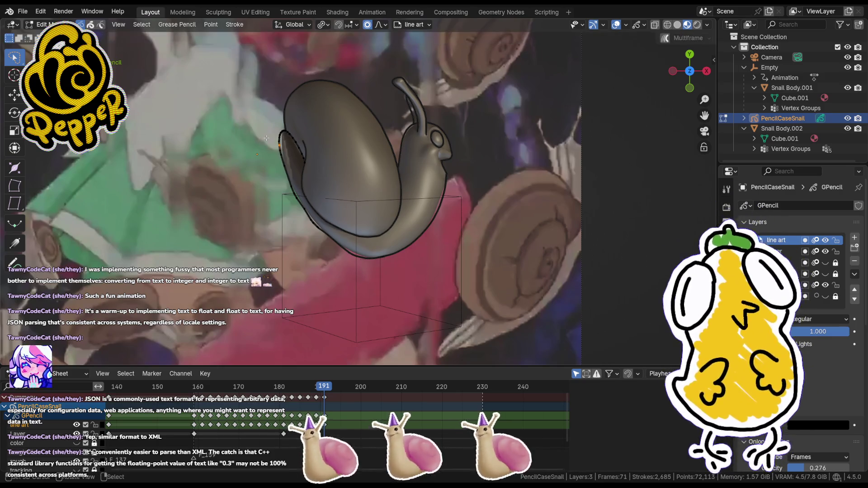
key(s)
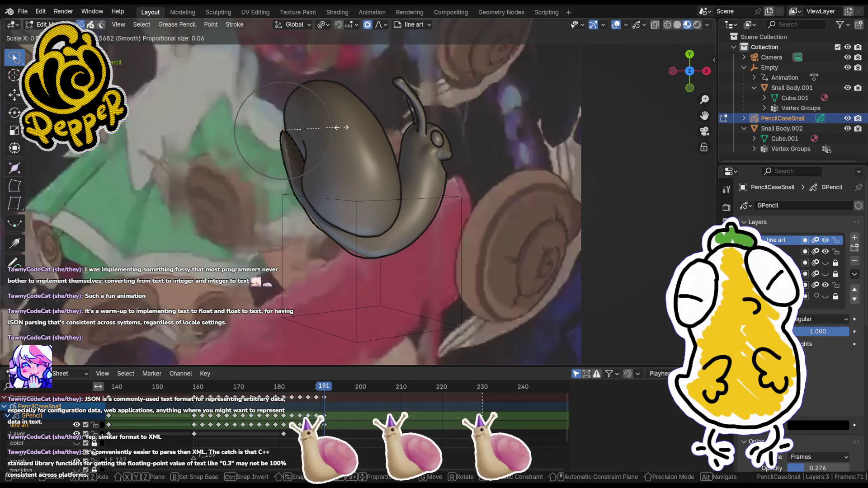
click(341, 127)
- Move and rotate the strokes around the snail's head into line with the model
key(ctrl+Tab)
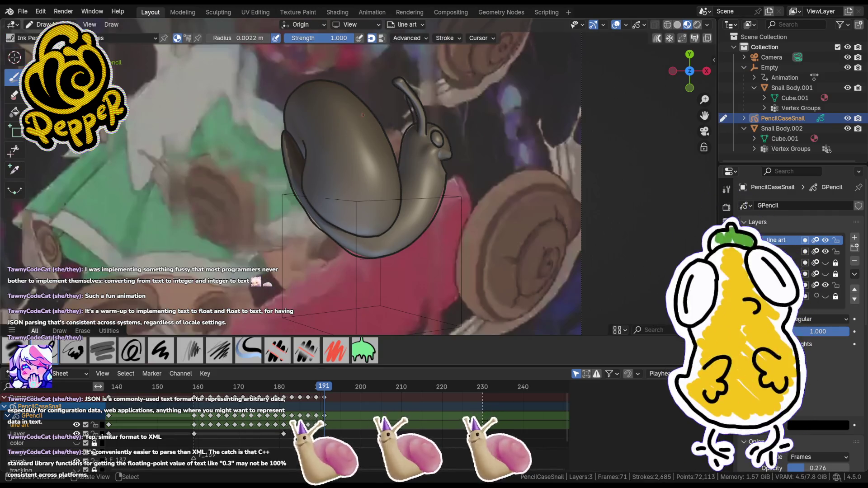
key(ctrl+z)
key(ctrl+z)
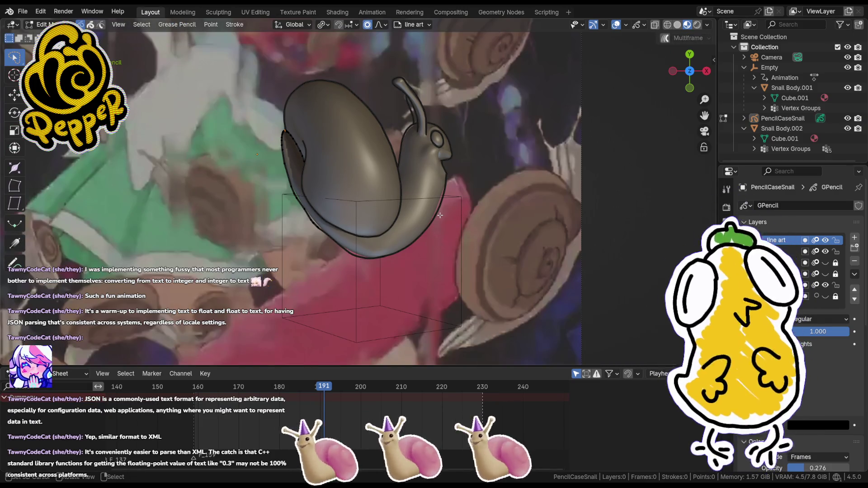
key(g)
click(480, 204)
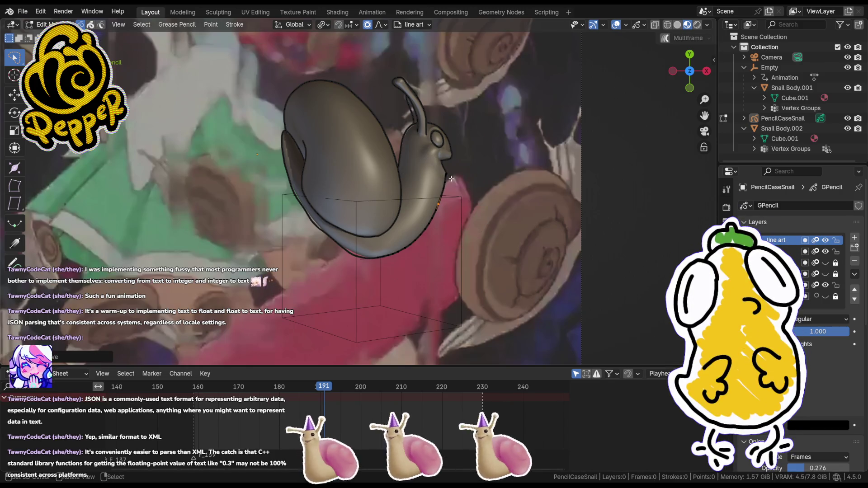
scroll(444, 173, up, 1)
scroll(444, 173, up, 1)
scroll(444, 174, up, 1)
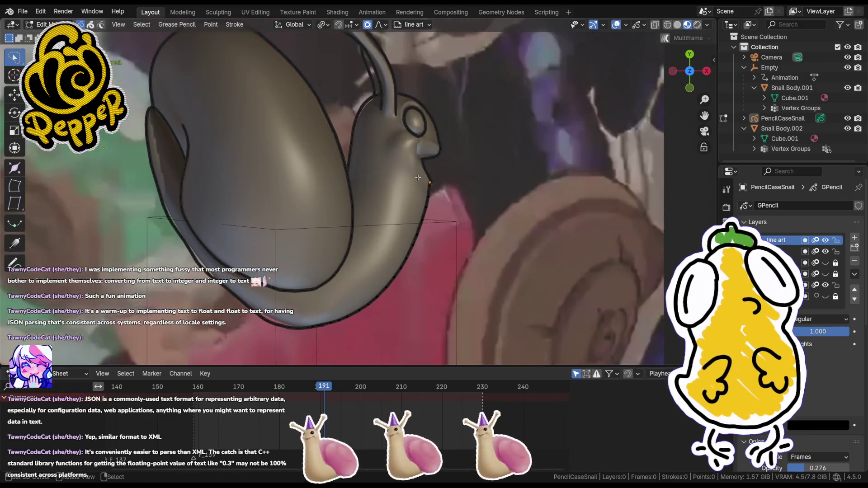
key(g)
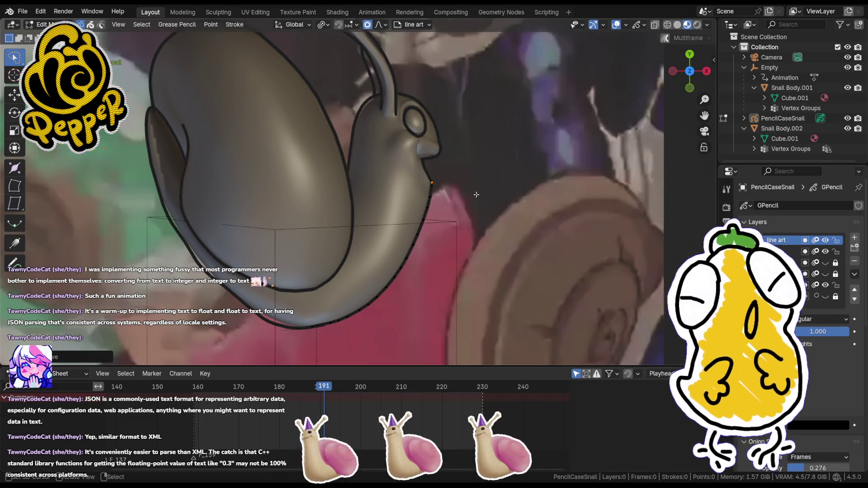
click(476, 197)
key(r)
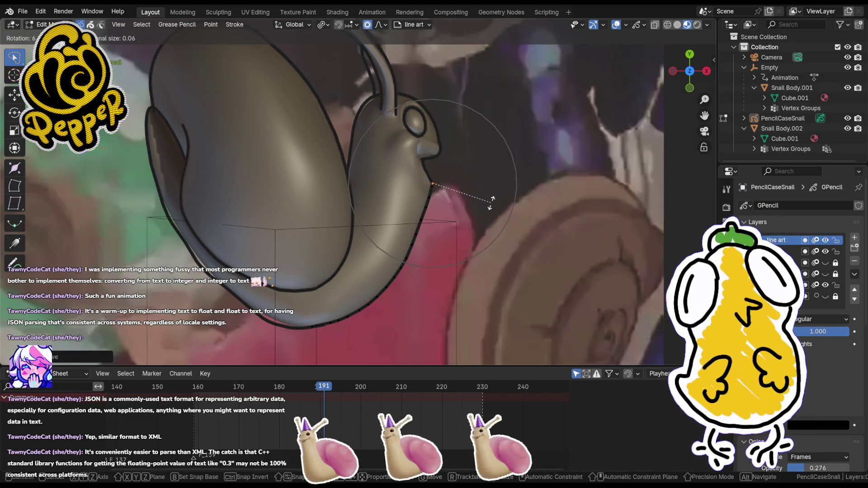
click(491, 202)
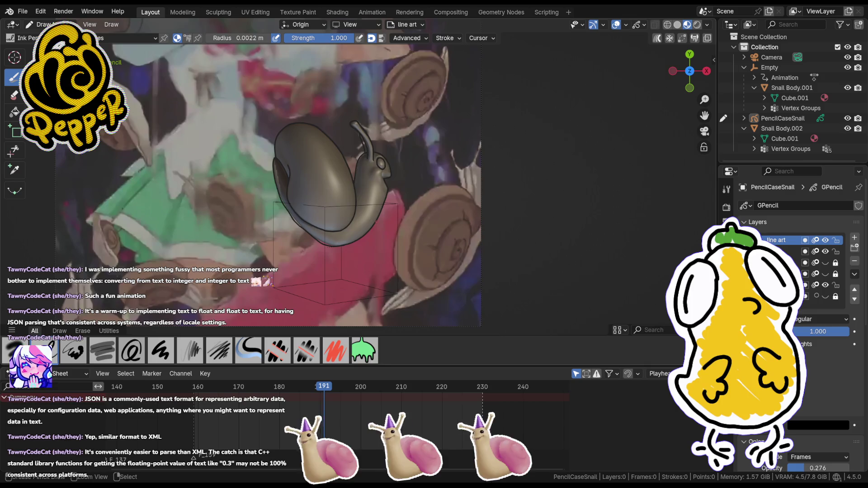
- Select the PencilCaseSnail grease pencil object in Object Mode and re-enter Draw Mode, scrubbing to frame 193
key(ctrl+Tab)
click(363, 222)
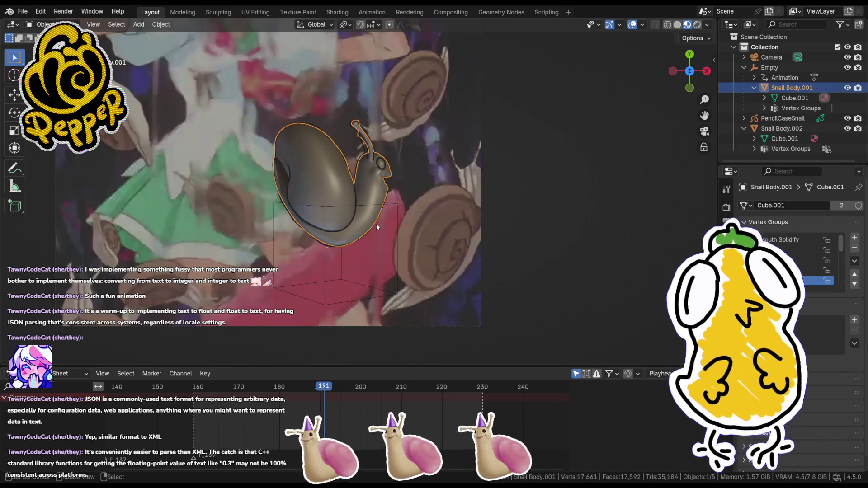
click(376, 224)
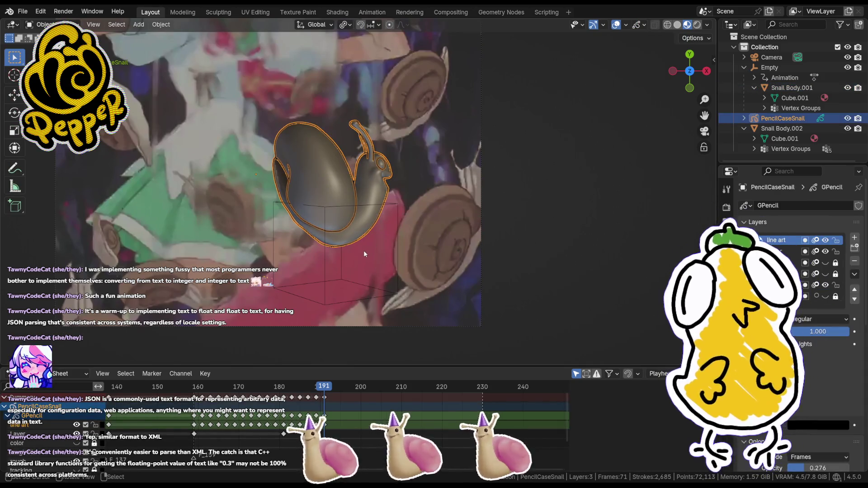
key(ctrl+Tab)
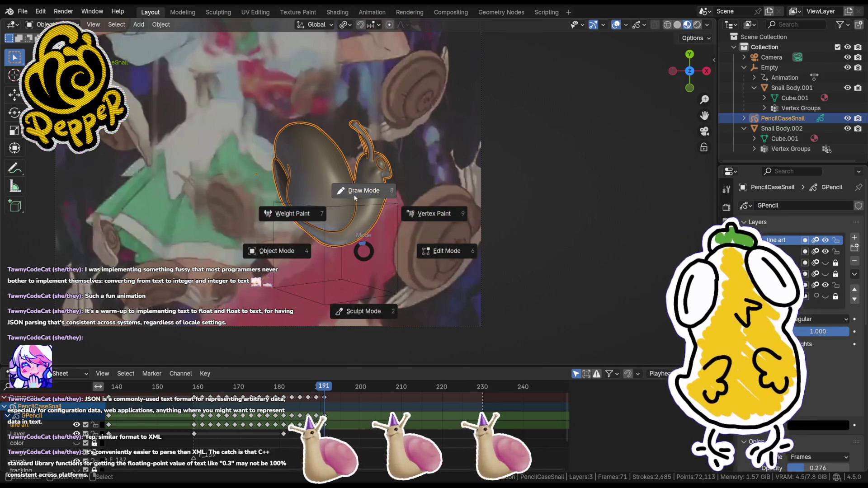
click(354, 195)
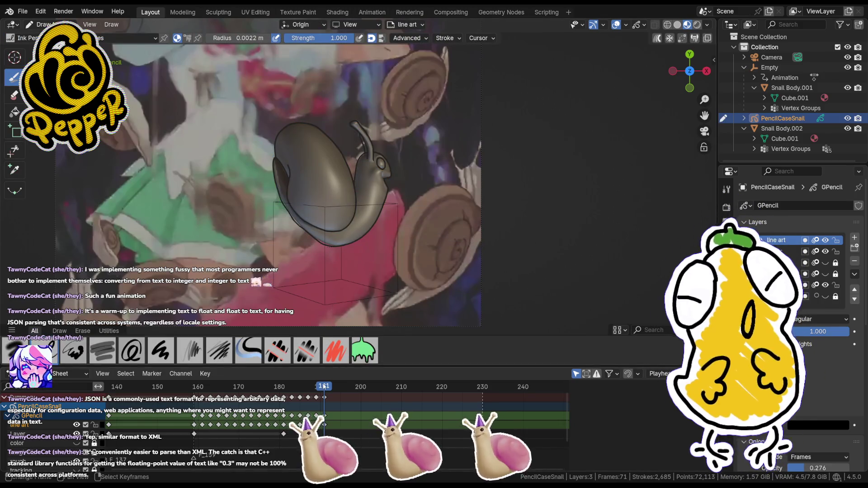
drag(324, 387, 332, 392)
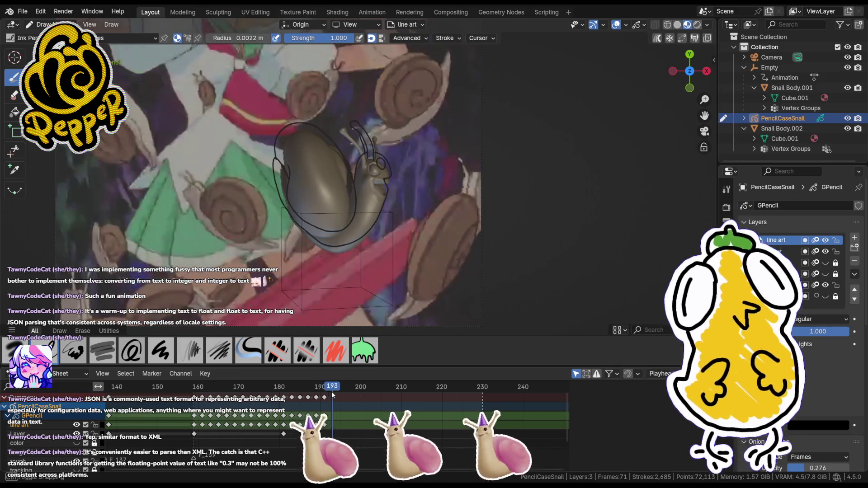
scroll(306, 190, up, 3)
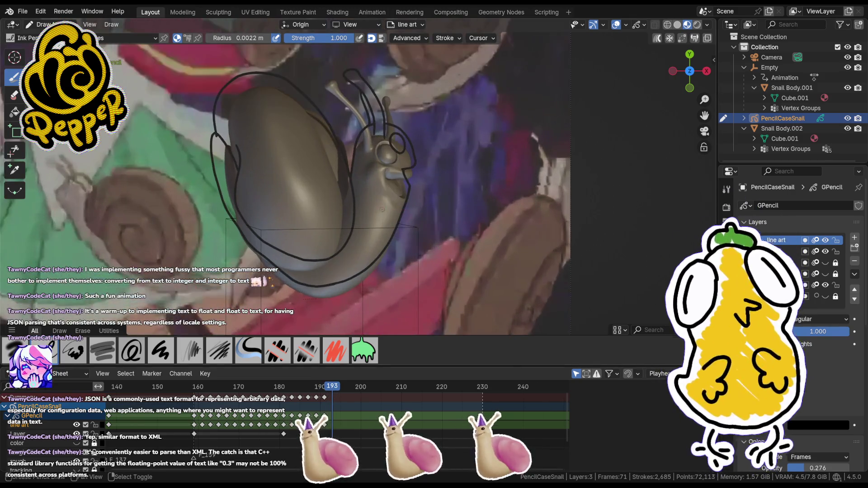
- Insert a blank keyframe on the active line-art layer at frame 193
drag(332, 388, 329, 389)
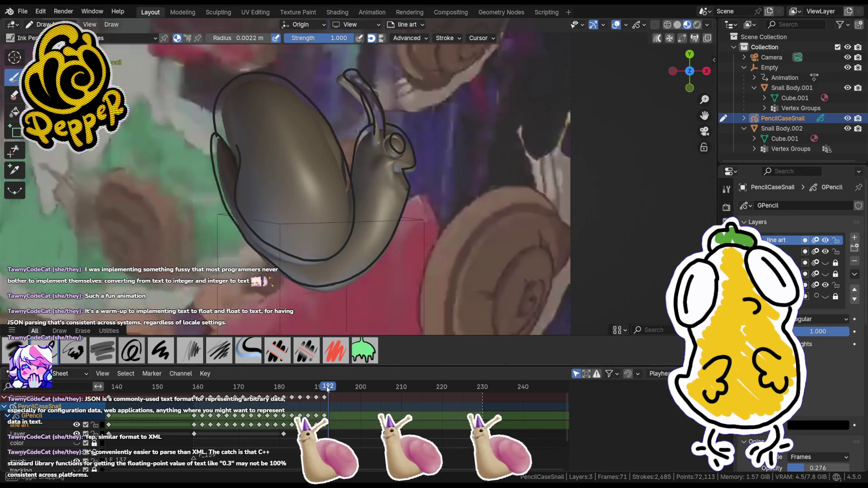
scroll(306, 190, down, 3)
click(332, 388)
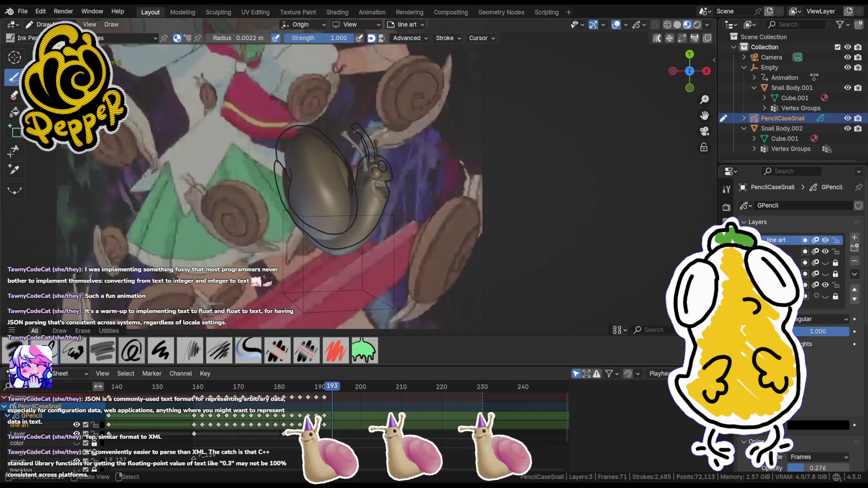
key(i)
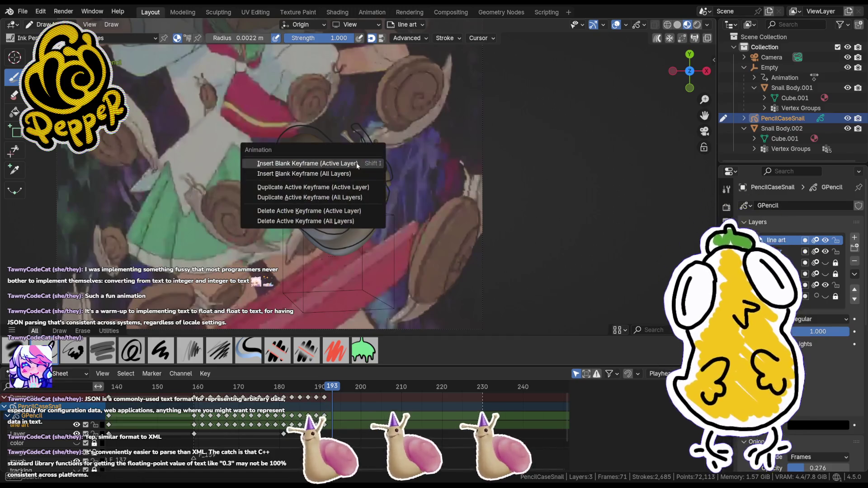
click(356, 163)
scroll(305, 190, up, 4)
- Draw the first short strokes on the snail for frame 193, undoing a stray mark
middle_drag(373, 171, 353, 203)
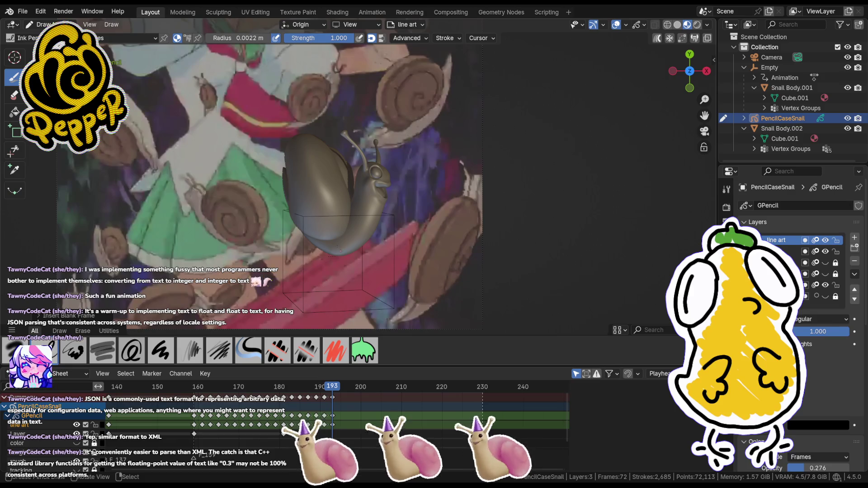
drag(258, 283, 268, 284)
key(ctrl+z)
key(ctrl+z)
drag(347, 249, 358, 255)
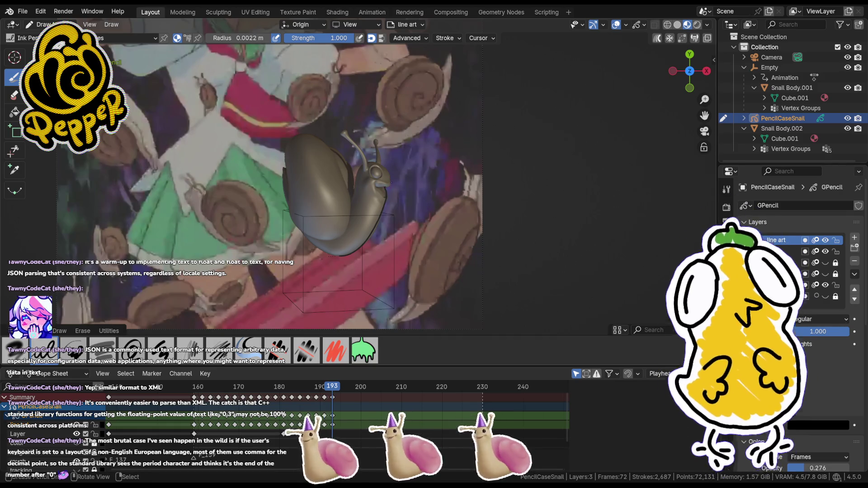
scroll(305, 184, down, 2)
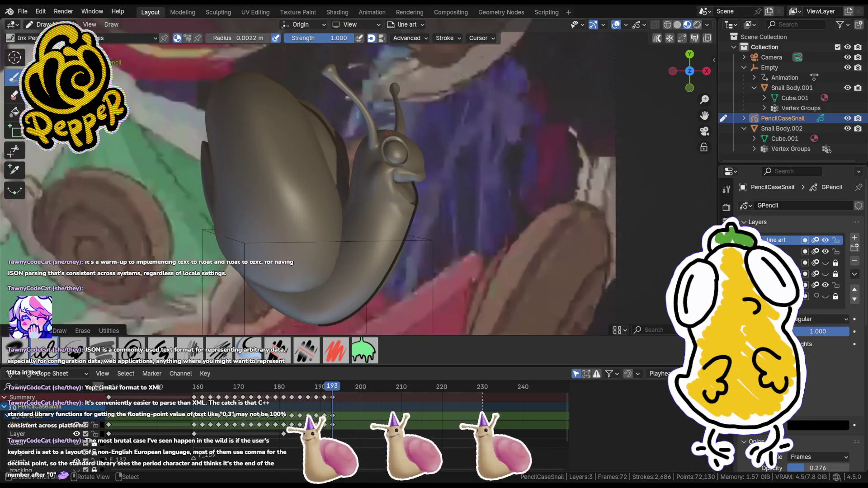
scroll(306, 183, down, 4)
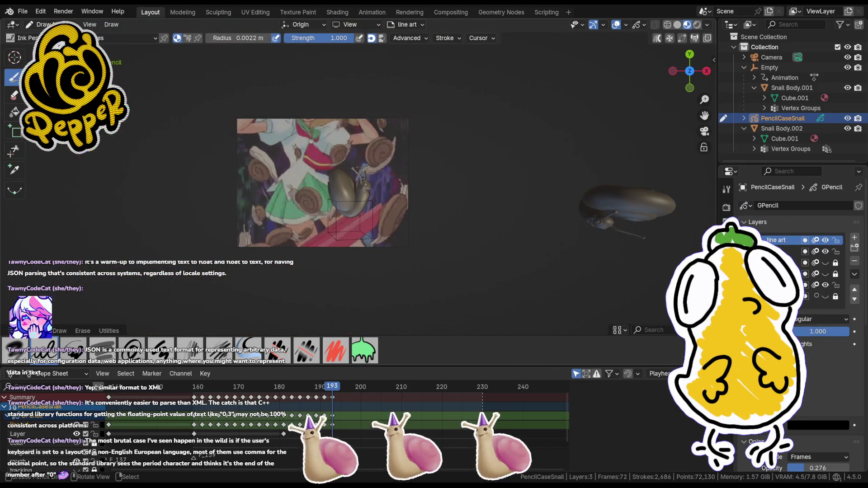
key(KP_0)
key(KP_0)
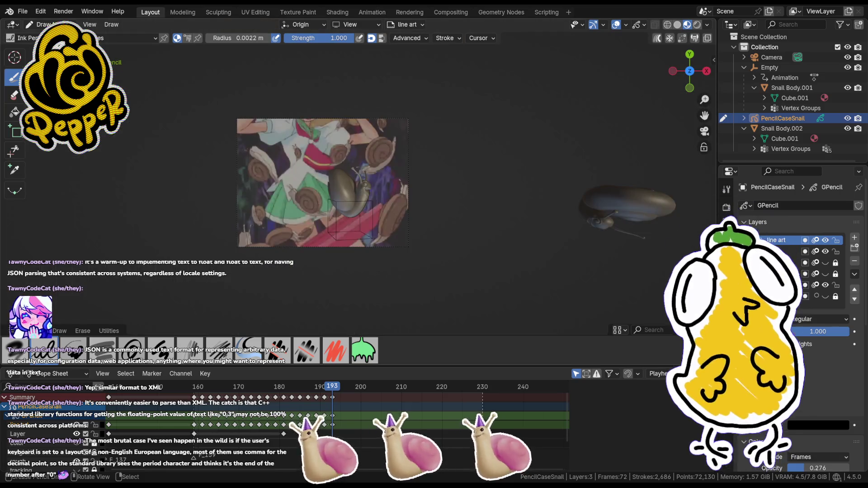
scroll(339, 183, down, 2)
scroll(339, 183, down, 1)
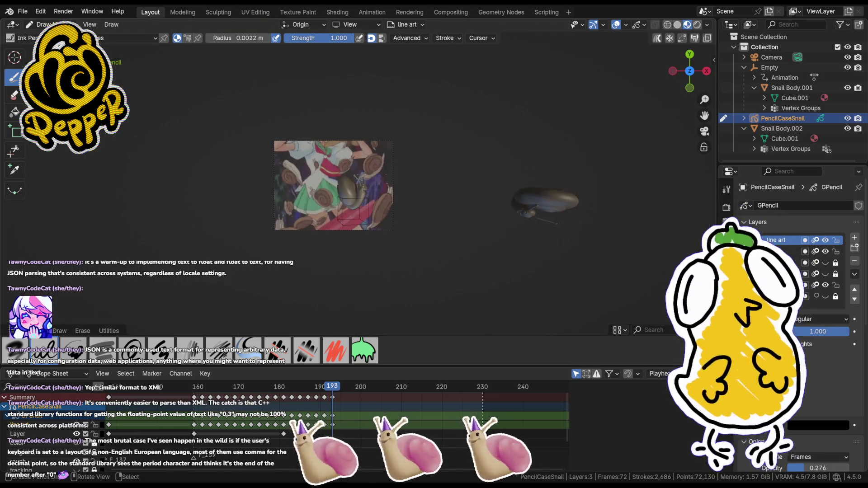
key(shift+z)
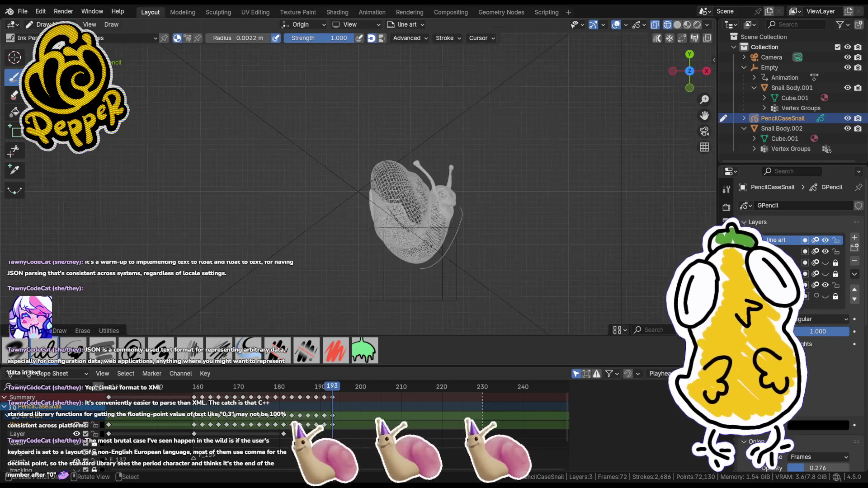
key(shift+z)
key(KP_0)
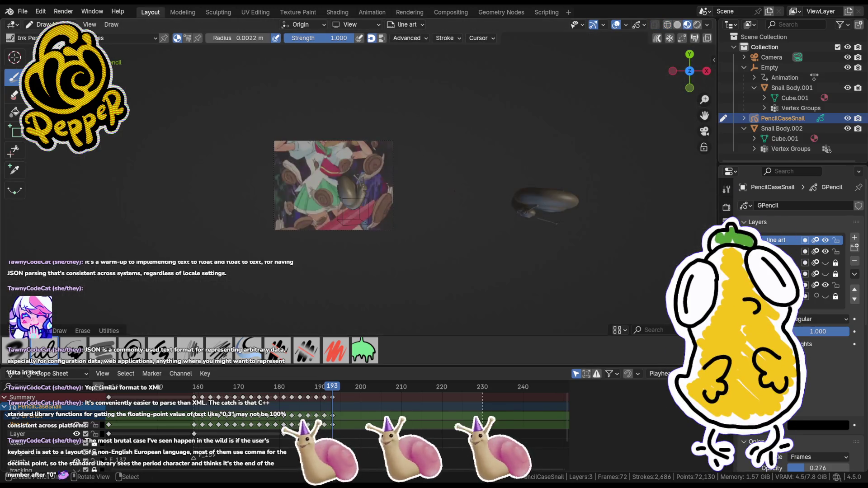
scroll(340, 184, up, 2)
scroll(339, 183, up, 2)
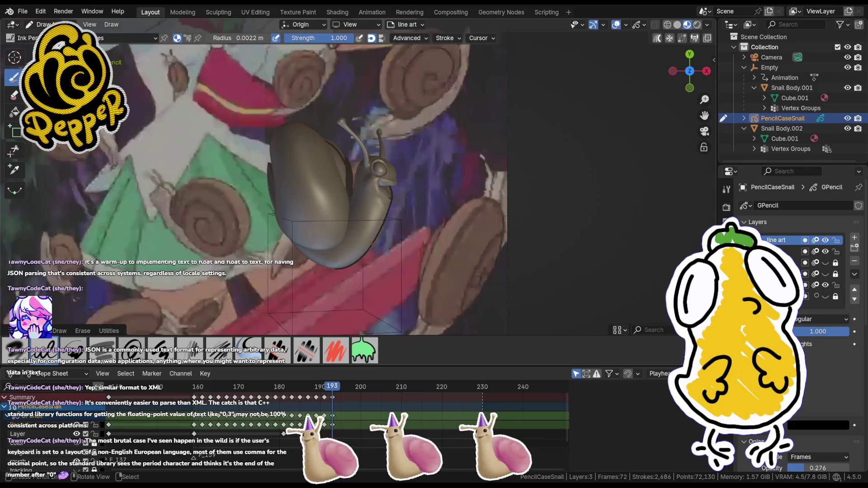
scroll(339, 184, down, 2)
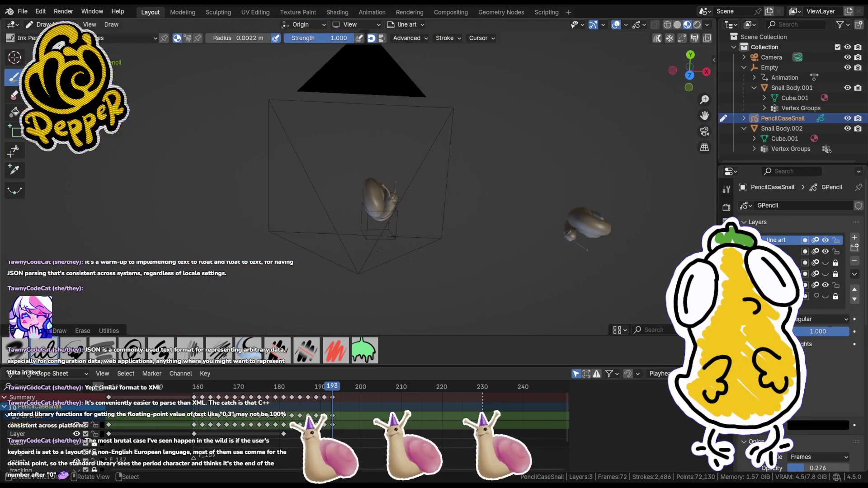
scroll(340, 183, up, 4)
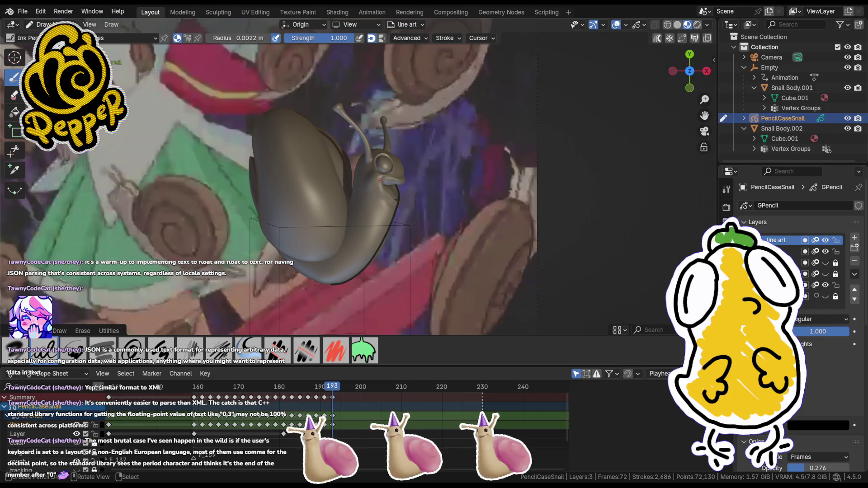
- Ink outline strokes near the head and along the shell's left edge, undoing the bad lines
drag(382, 178, 395, 180)
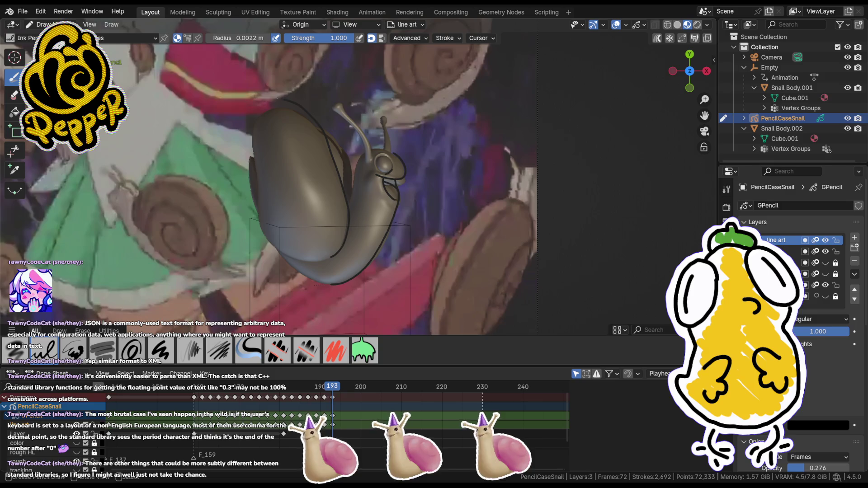
key(ctrl+z)
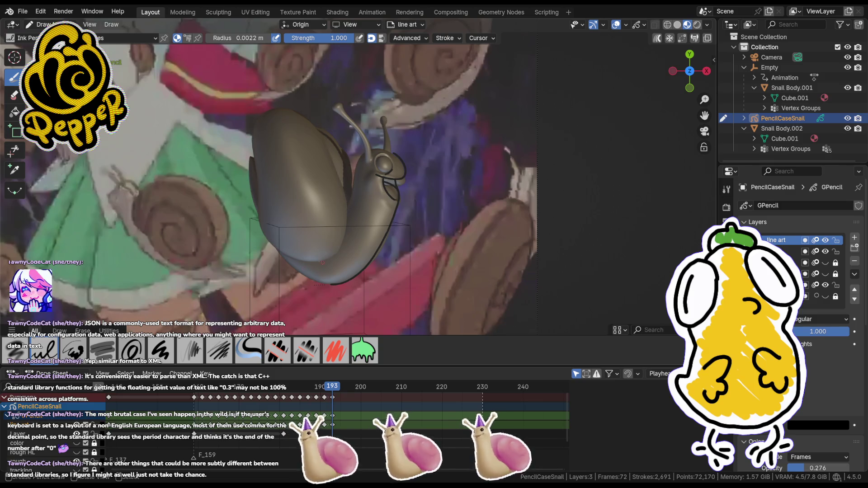
key(ctrl+z)
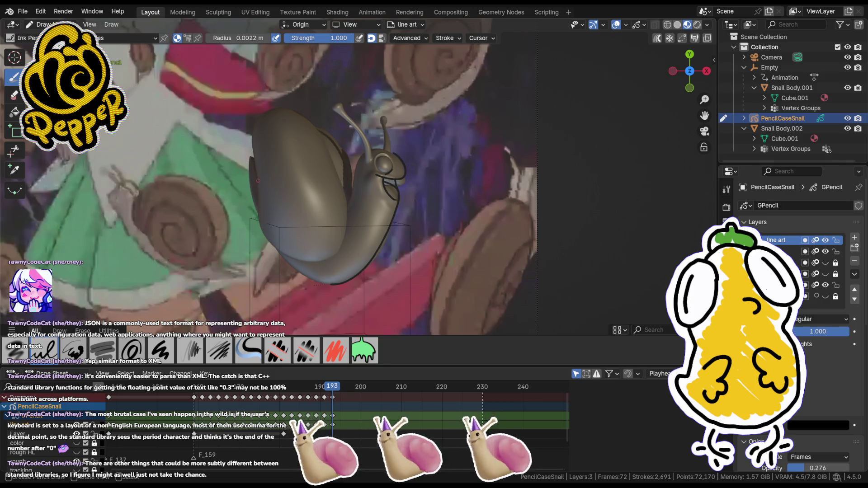
drag(255, 171, 255, 193)
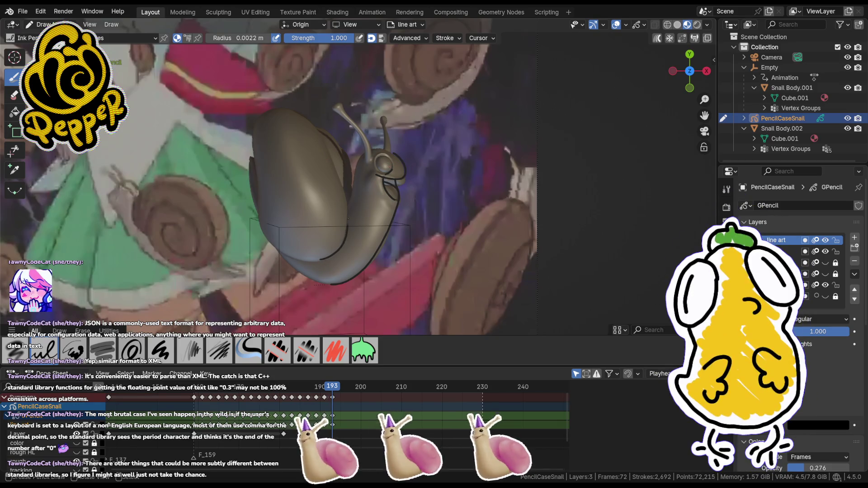
key(ctrl+z)
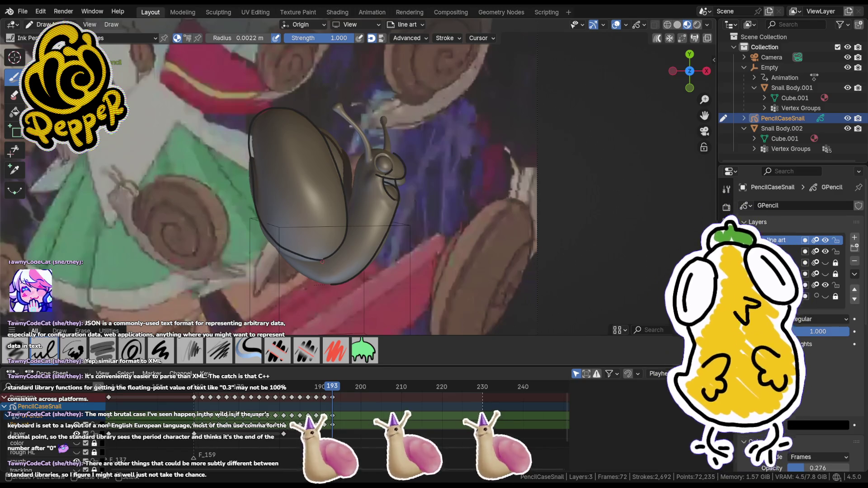
key(Tab)
- Nudge the lower shell outline points onto the shell edge at frame 193
key(g)
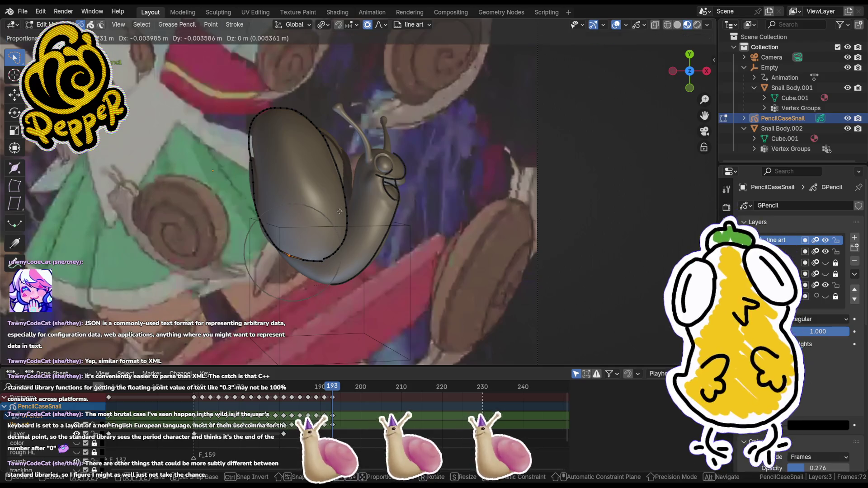
click(323, 266)
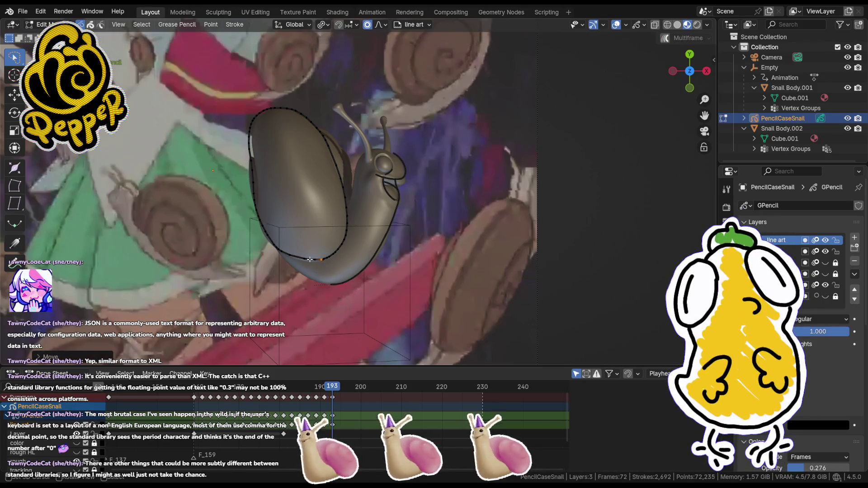
key(g)
click(305, 260)
key(g)
click(288, 251)
- Align the upper-left shell edge points, then ink a line along the shell's left edge
click(253, 161)
key(g)
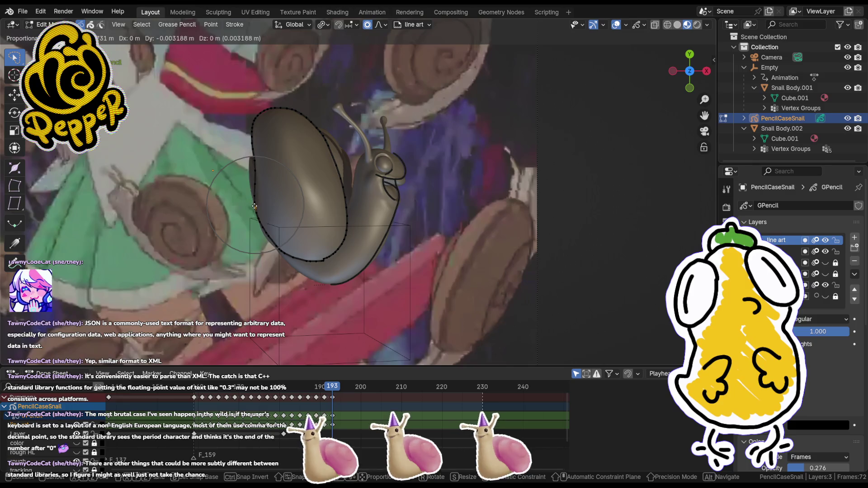
click(270, 249)
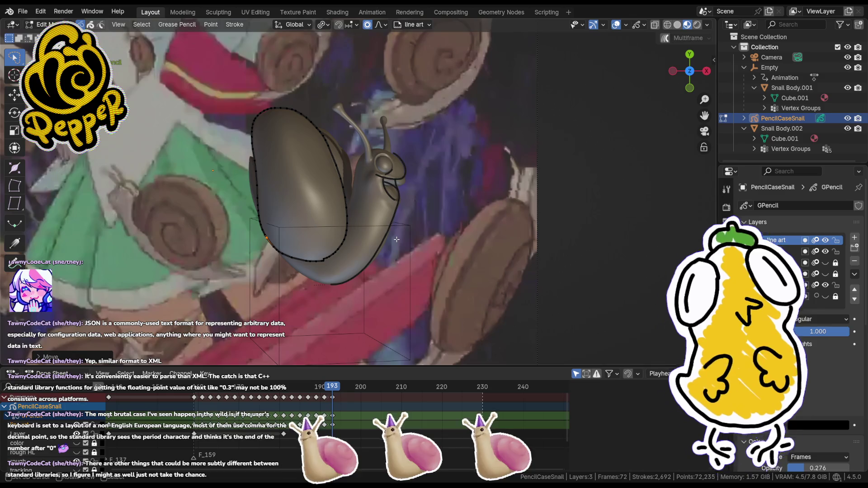
key(g)
click(323, 271)
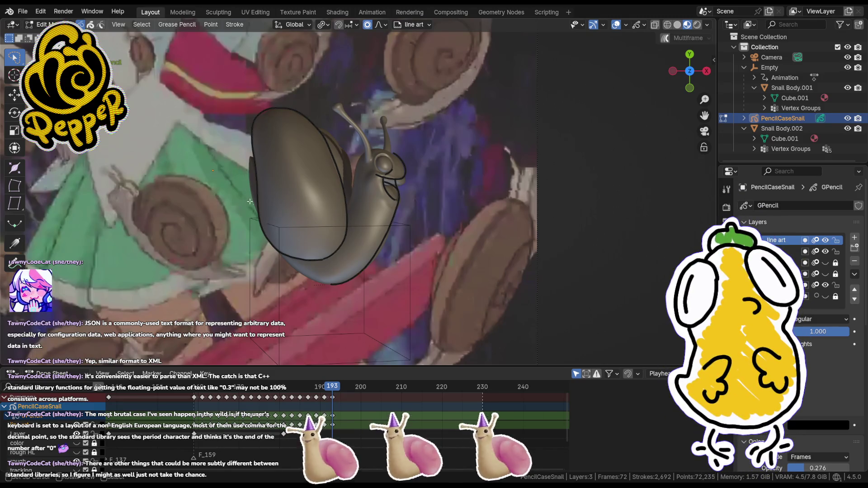
key(Tab)
drag(249, 203, 248, 155)
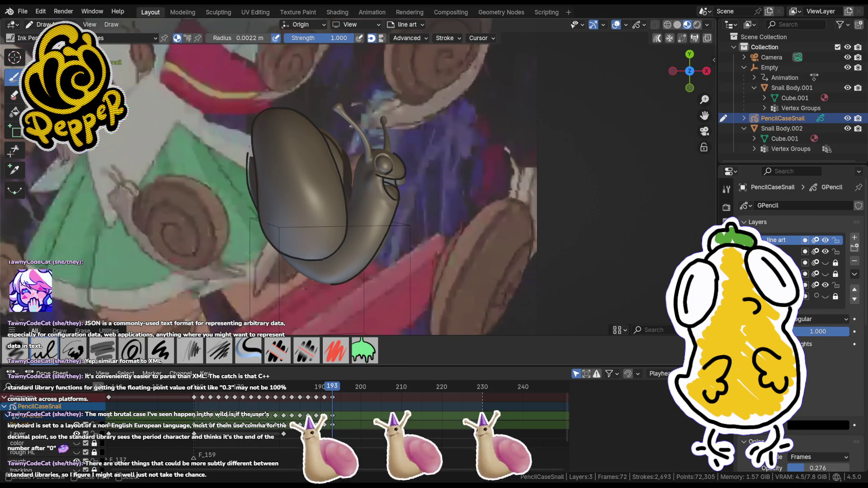
- Try short Ink Pen strokes along the shell's left edge, undoing each unwanted attempt
key(ctrl+z)
key(ctrl+z)
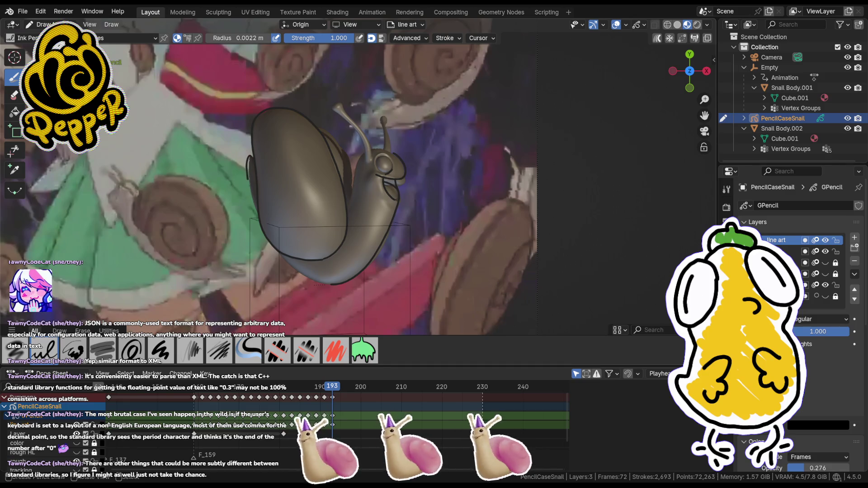
mouse_move(251, 183)
mouse_down()
mouse_move(248, 204)
mouse_move(259, 219)
mouse_up()
key(ctrl+z)
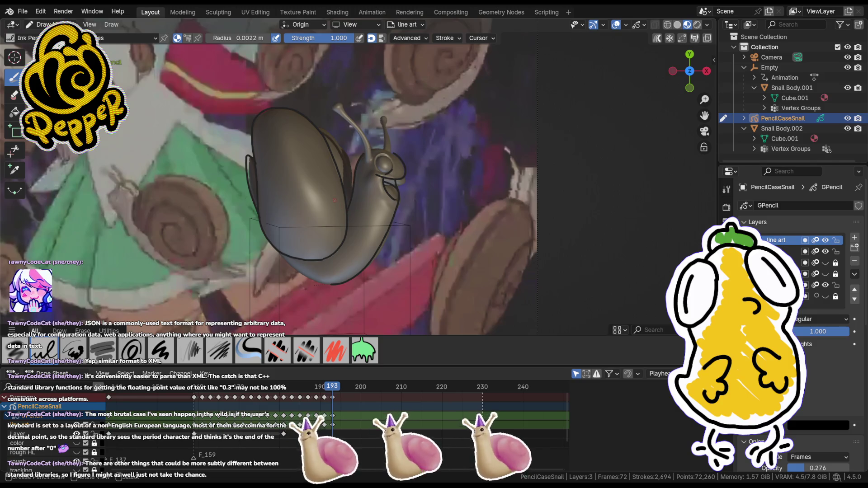
drag(351, 196, 353, 198)
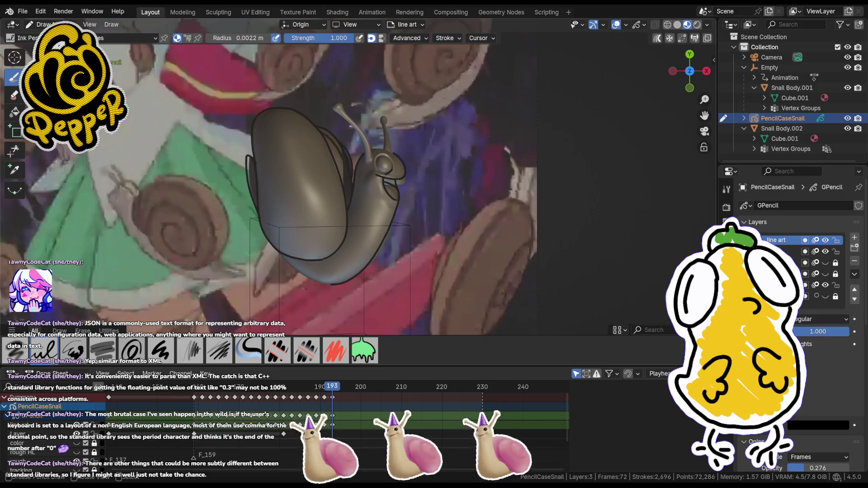
key(ctrl+z)
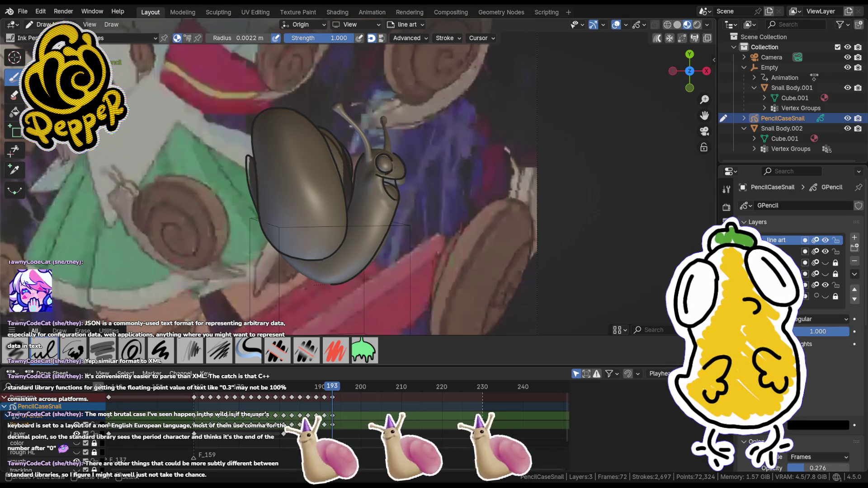
key(Tab)
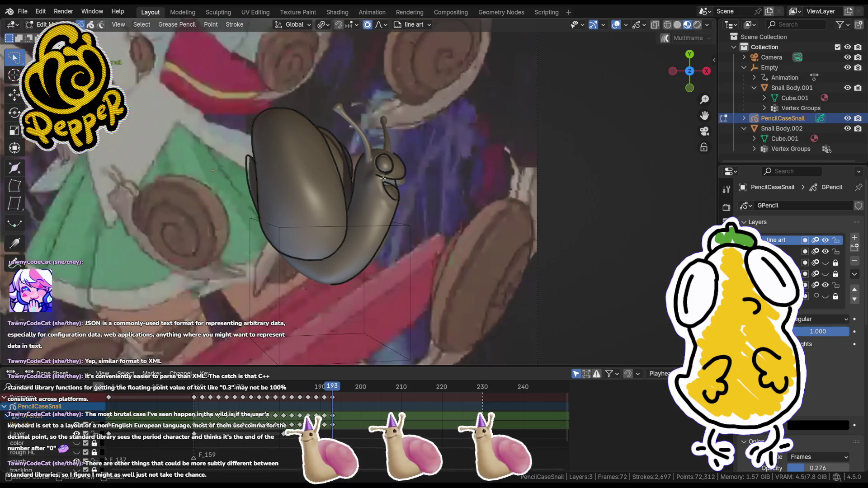
- Delete the stray stroke, nudge the eye outline into place, and return to drawing
key(x)
click(415, 181)
key(g)
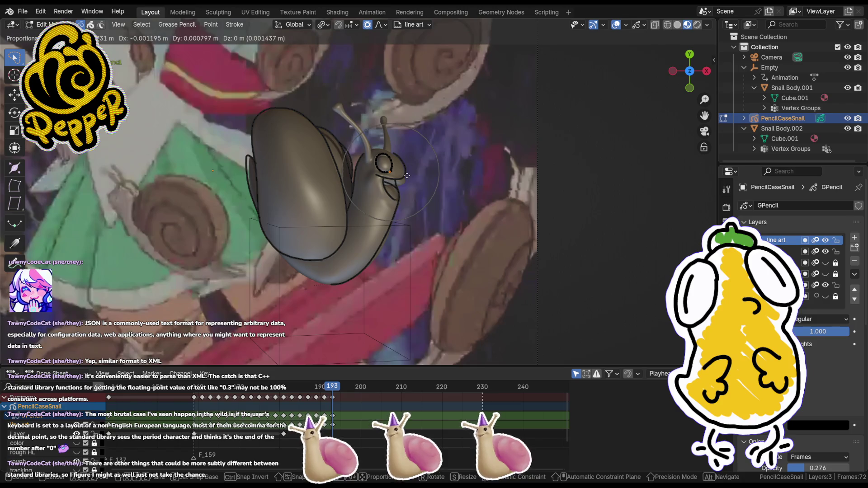
click(421, 182)
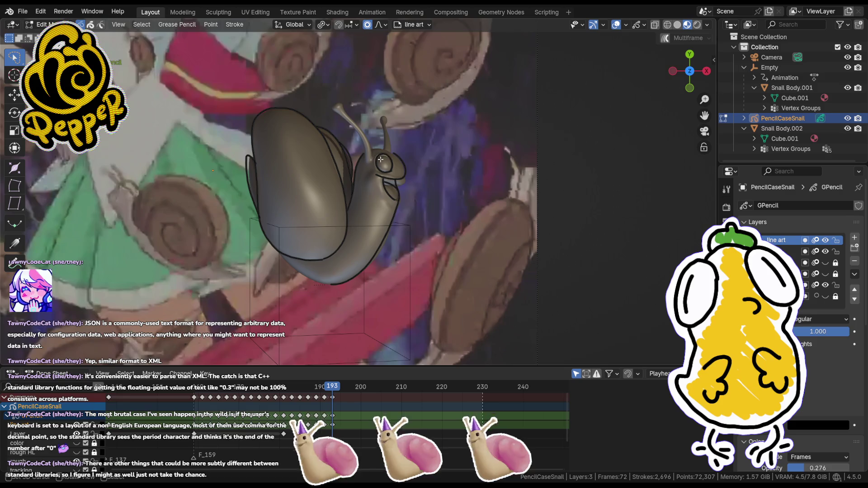
key(ctrl+Tab)
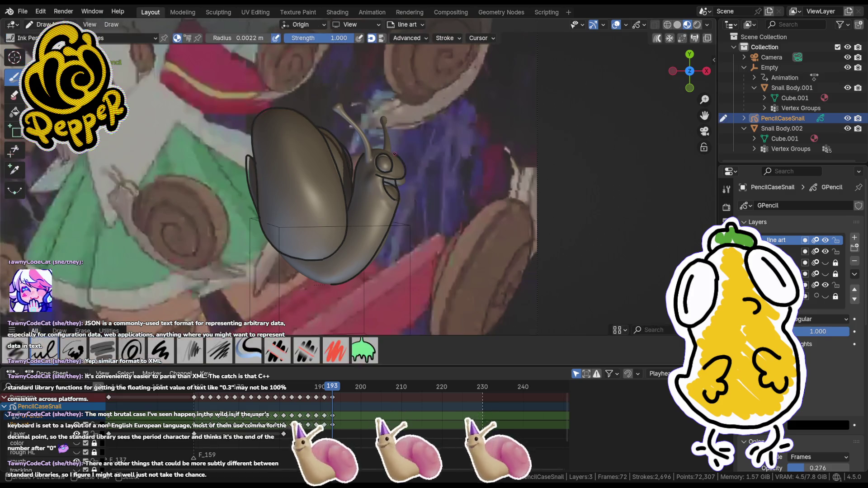
- Draw three eye-stalk lines near the snail's head and undo the two bad ones
drag(394, 153, 392, 121)
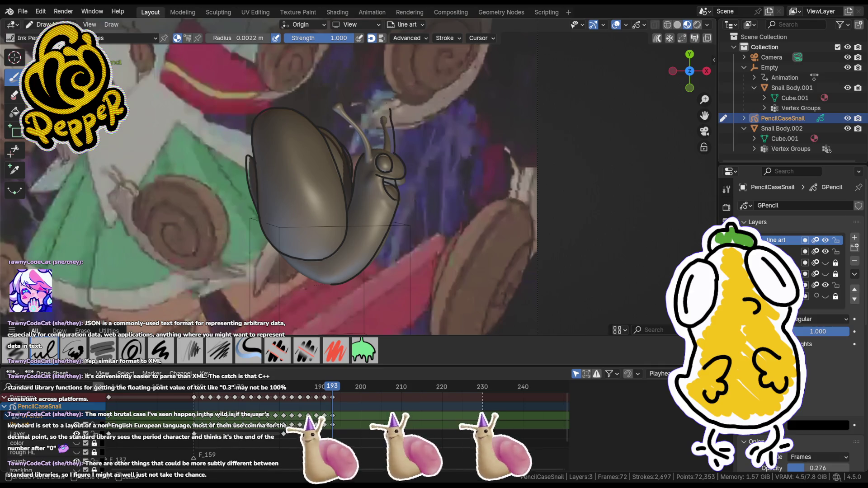
drag(394, 155, 394, 141)
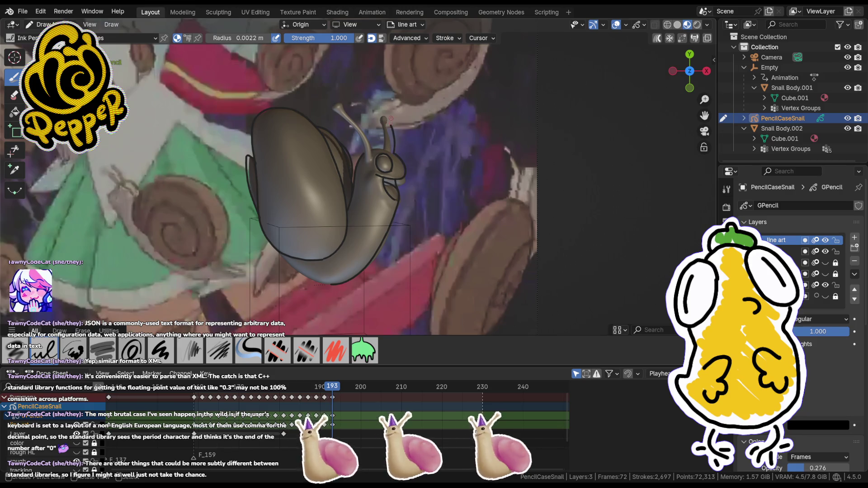
drag(391, 129, 389, 118)
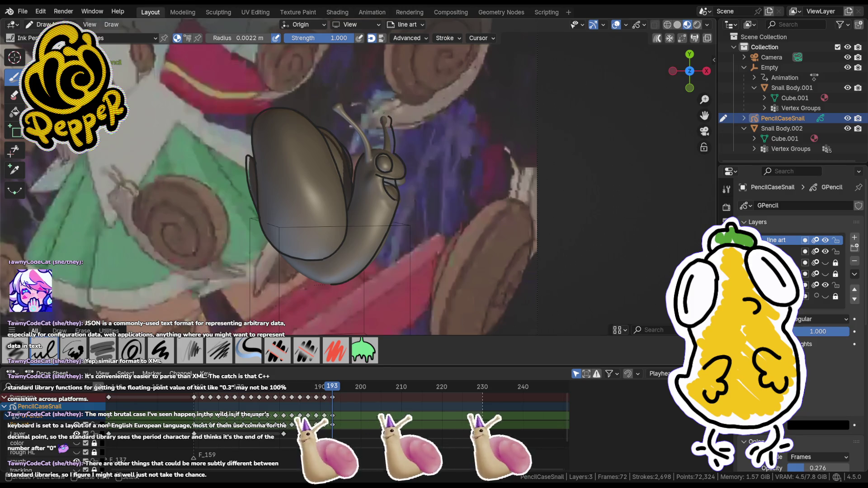
key(ctrl+z)
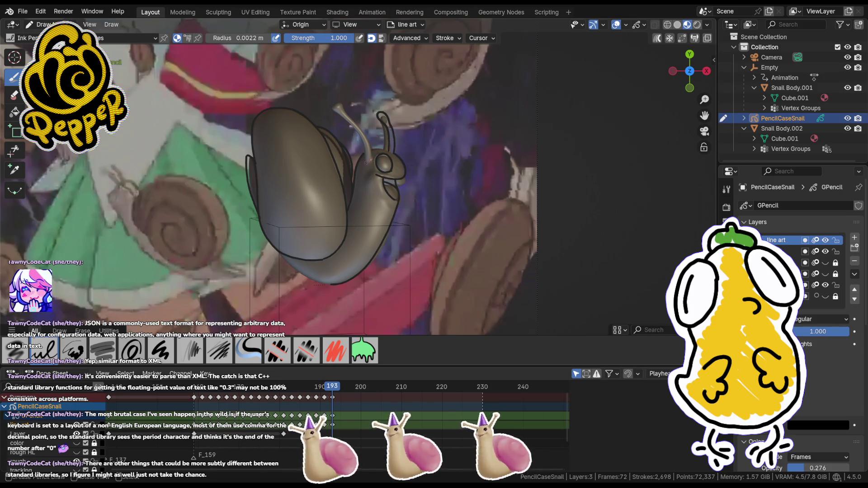
key(ctrl+z)
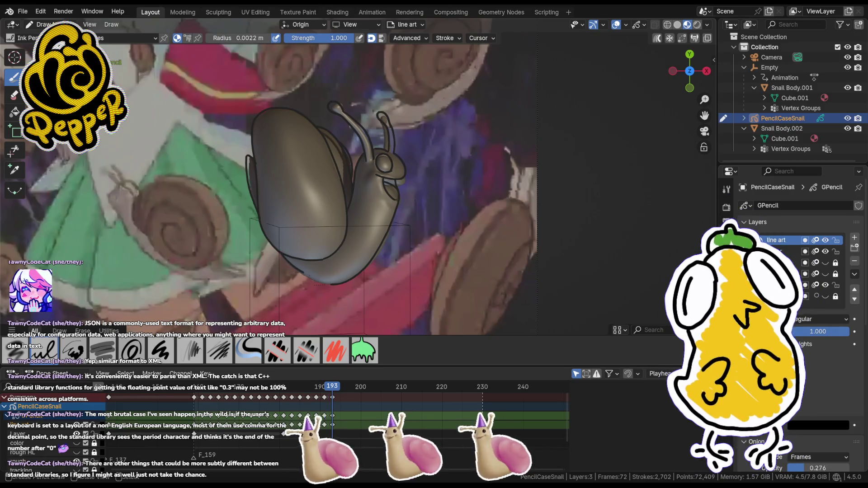
key(Tab)
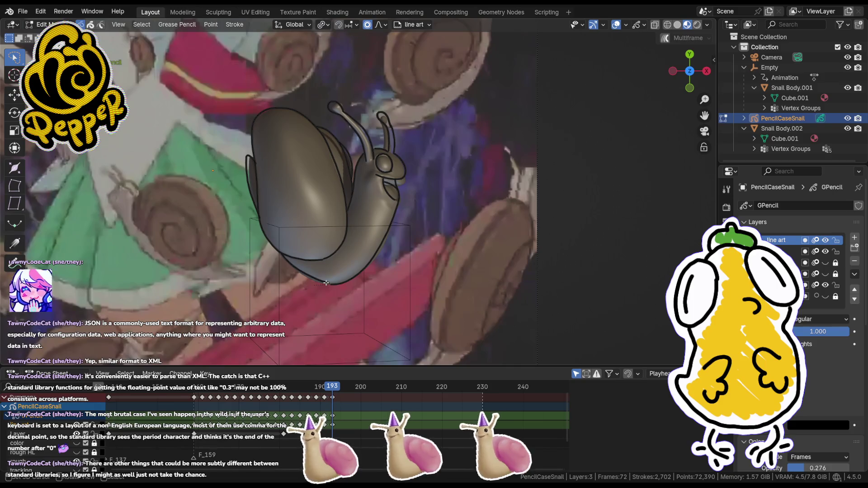
- Move the shell outline stroke to fit the model and return to drawing
key(Tab)
key(Tab)
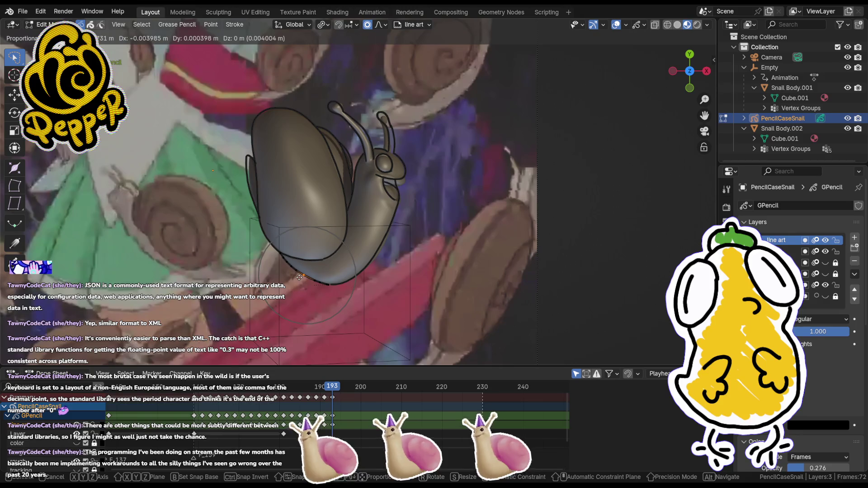
click(330, 286)
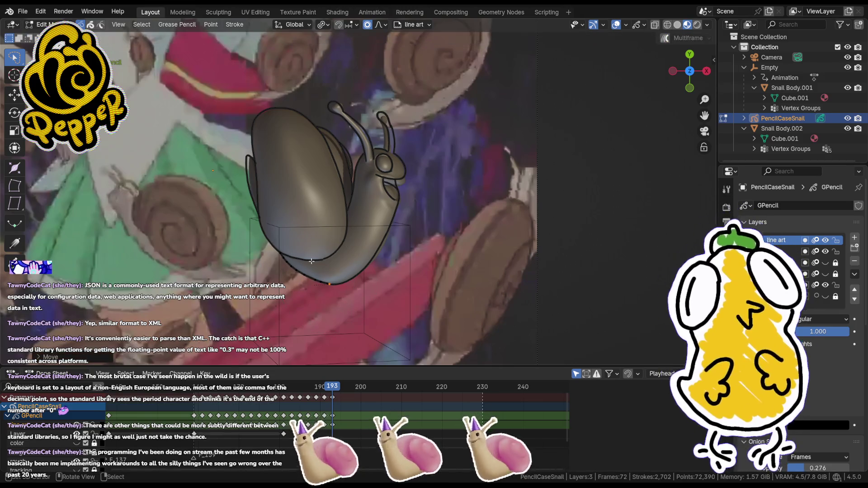
key(g)
click(329, 261)
key(Tab)
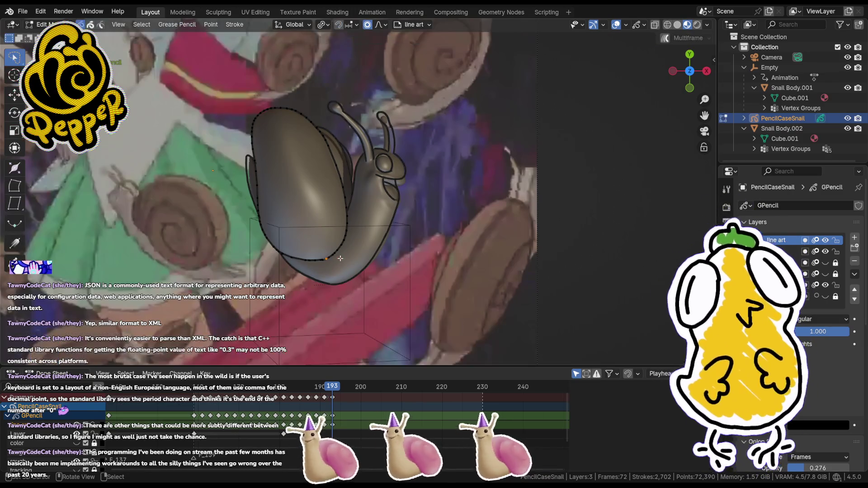
- Advance the timeline from frame 194 to frame 195
click(337, 388)
drag(337, 388, 340, 390)
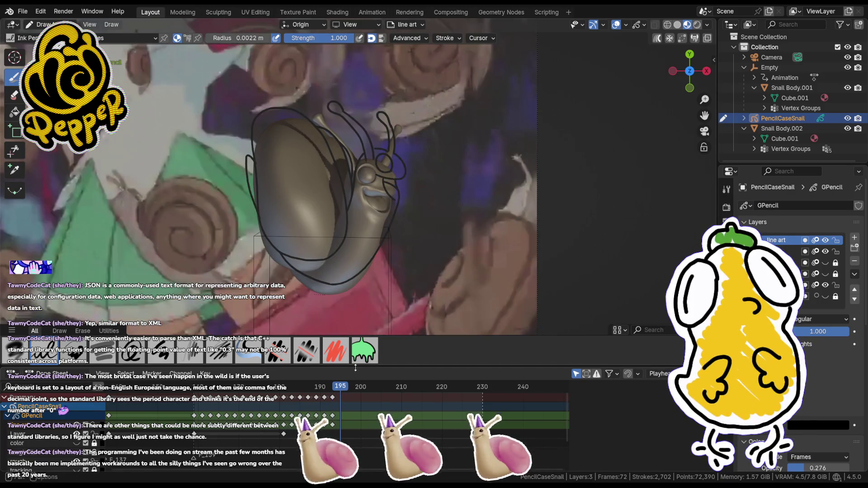
- Insert a blank line-art keyframe at frame 195 and jump back to around frame 159
key(i)
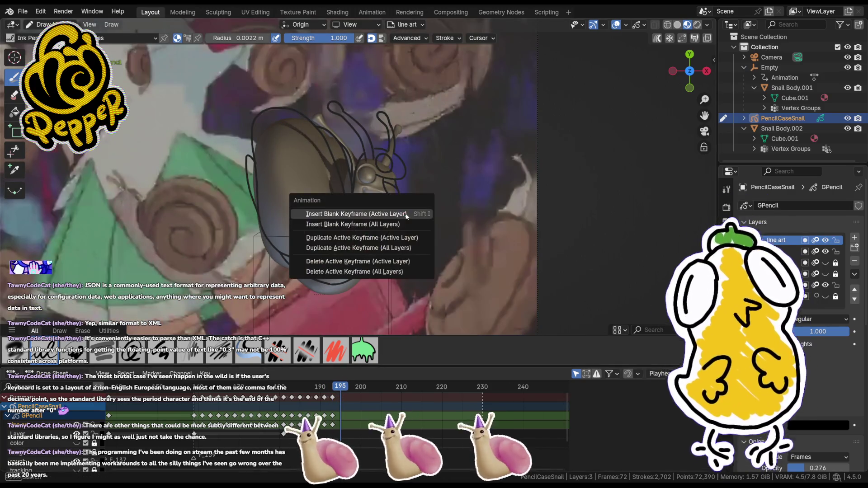
click(354, 202)
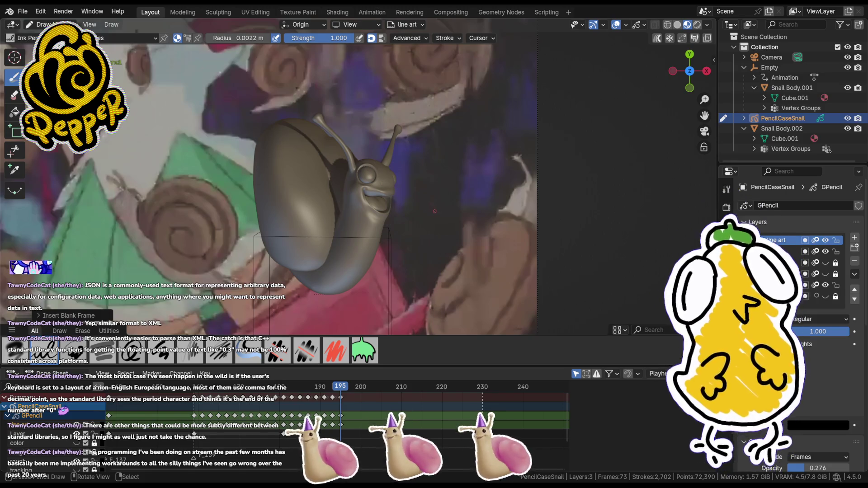
key(Down)
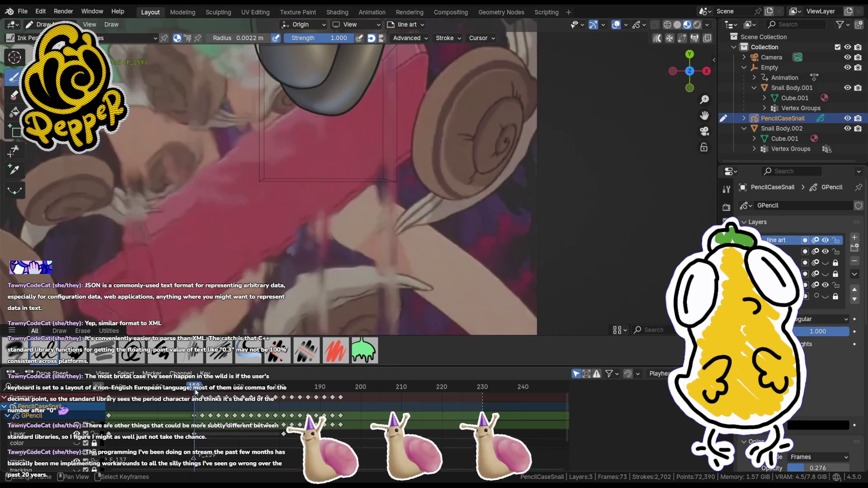
key(Down)
scroll(348, 211, down, 1)
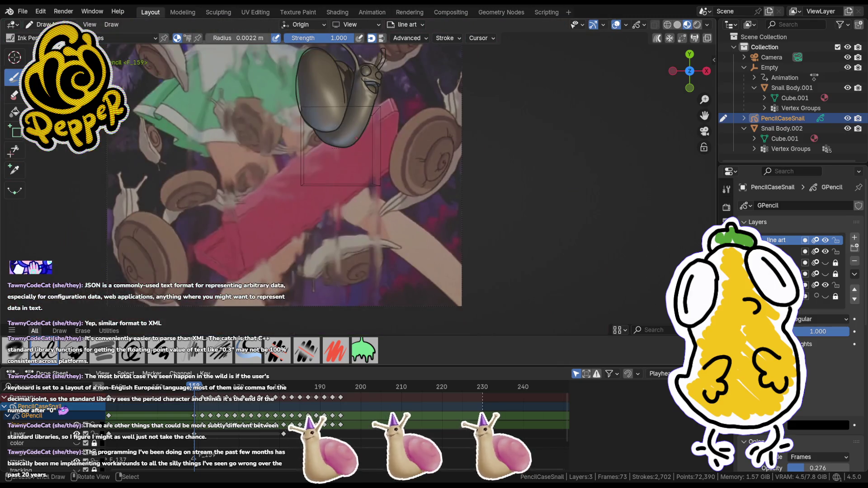
- In Object Mode with the transform sidebar shown, scrub frames 185 to 195
key(Tab)
key(n)
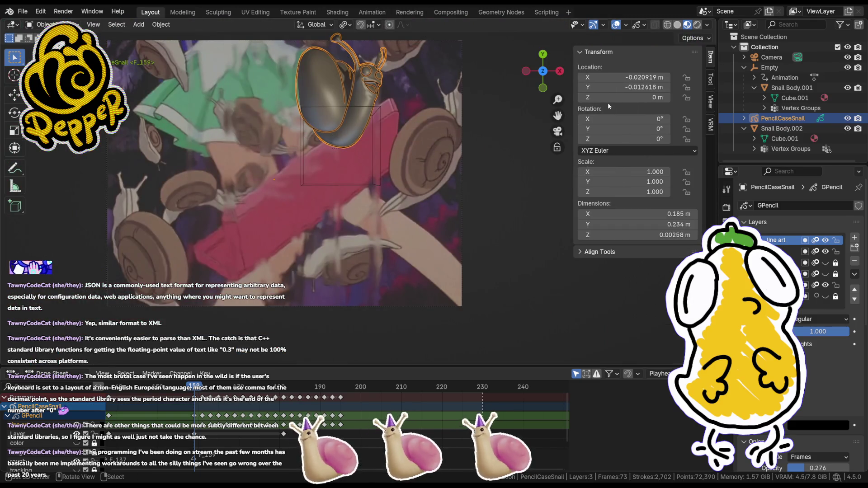
key(Up)
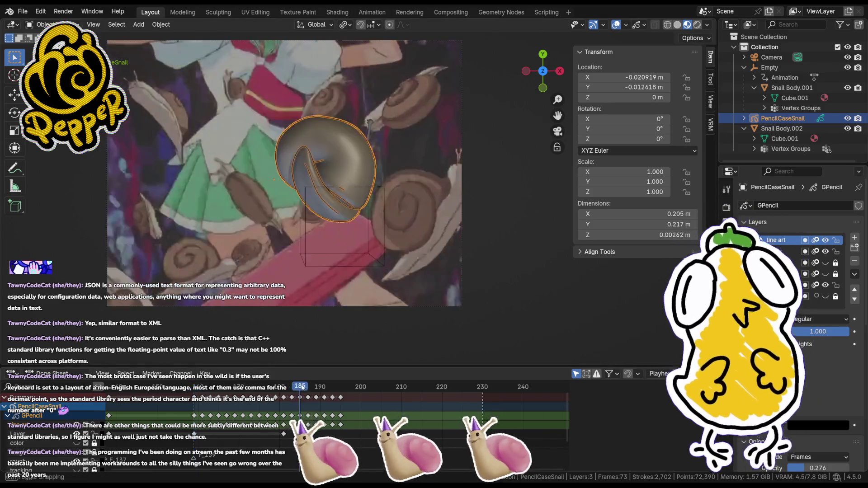
drag(300, 389, 340, 389)
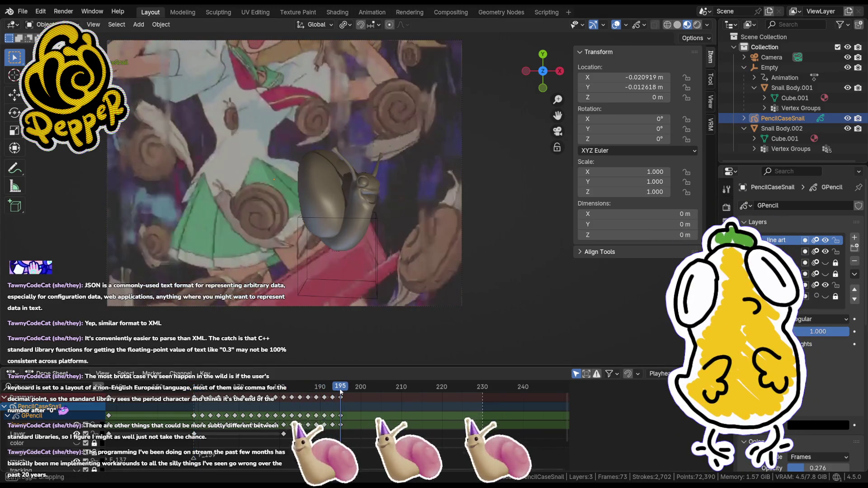
- Select the Empty that turns the snail and play its rotation from frame 193
click(336, 223)
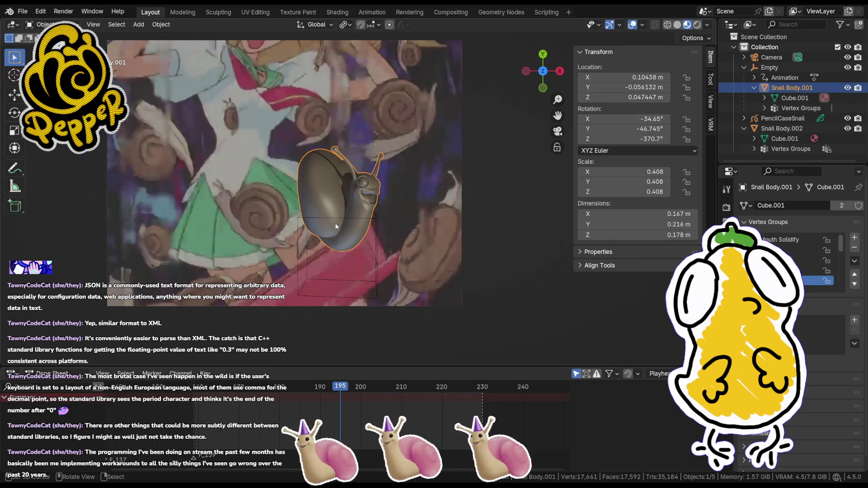
click(374, 222)
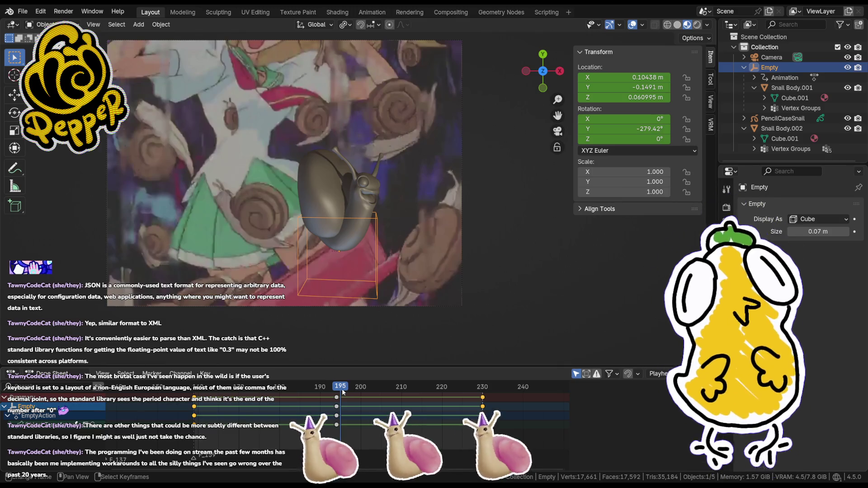
drag(339, 389, 195, 392)
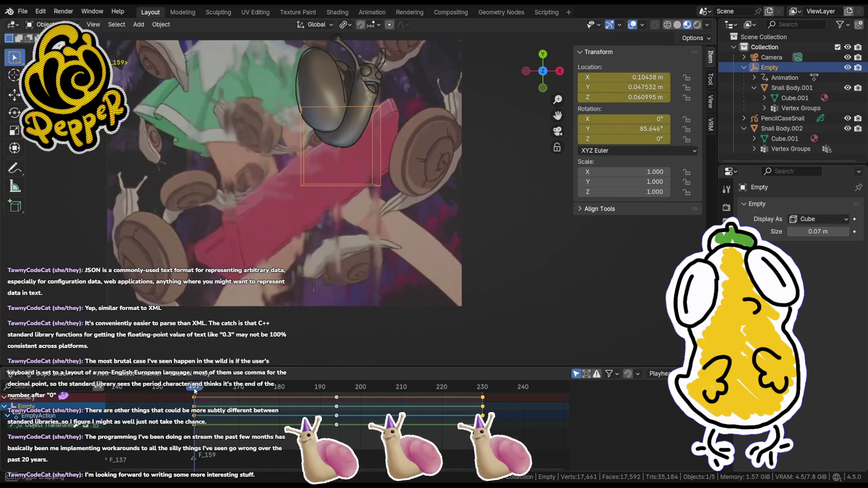
key(space)
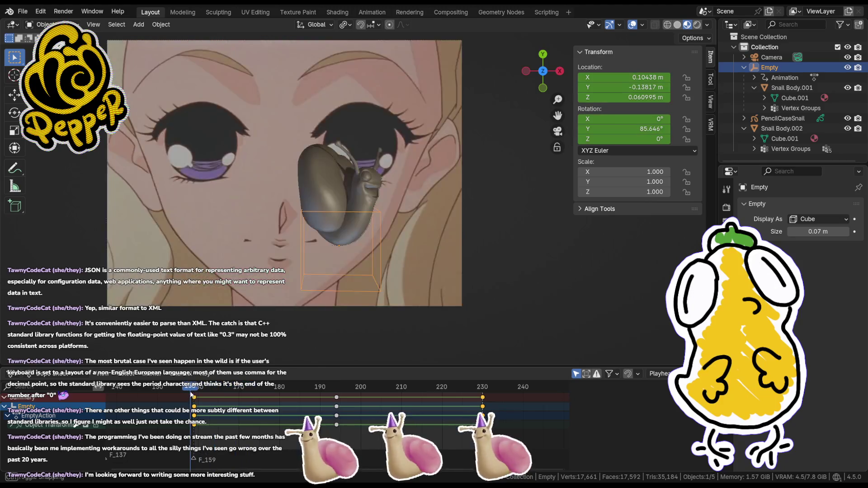
key(Escape)
- Scrub between frames 168 and 229, settle on frame 194, and select the PencilCaseSnail line art
drag(194, 390, 336, 390)
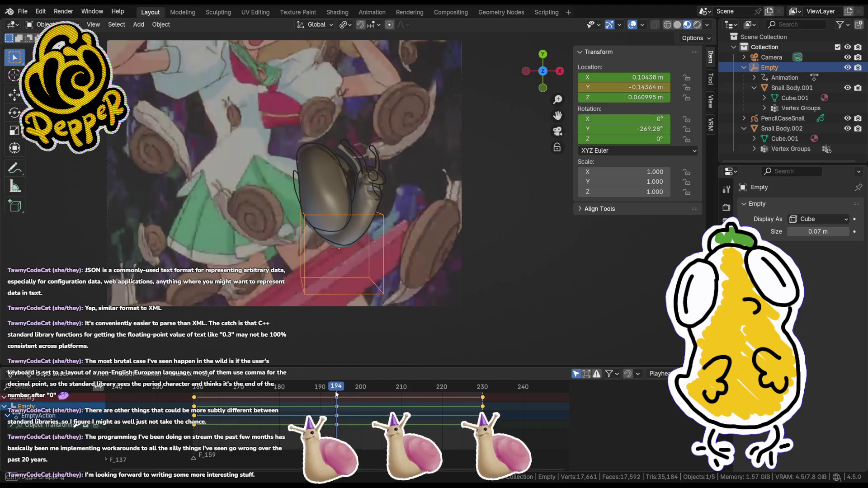
mouse_move(335, 390)
mouse_down()
mouse_move(229, 390)
mouse_move(433, 391)
mouse_move(331, 397)
mouse_up()
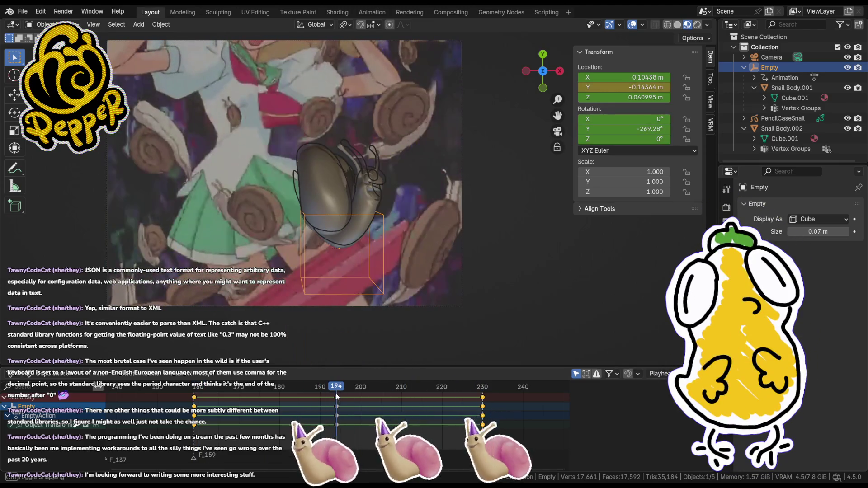
drag(457, 400, 481, 399)
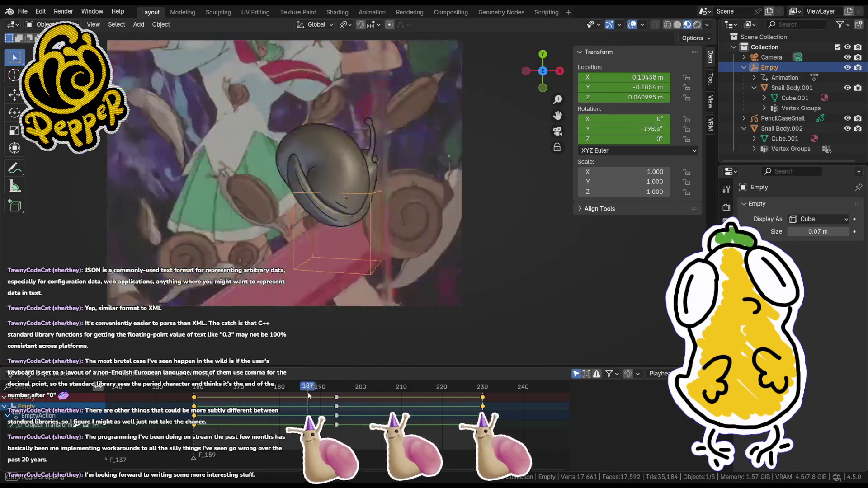
mouse_move(483, 399)
mouse_down()
mouse_move(196, 392)
mouse_move(483, 410)
mouse_move(336, 399)
mouse_up()
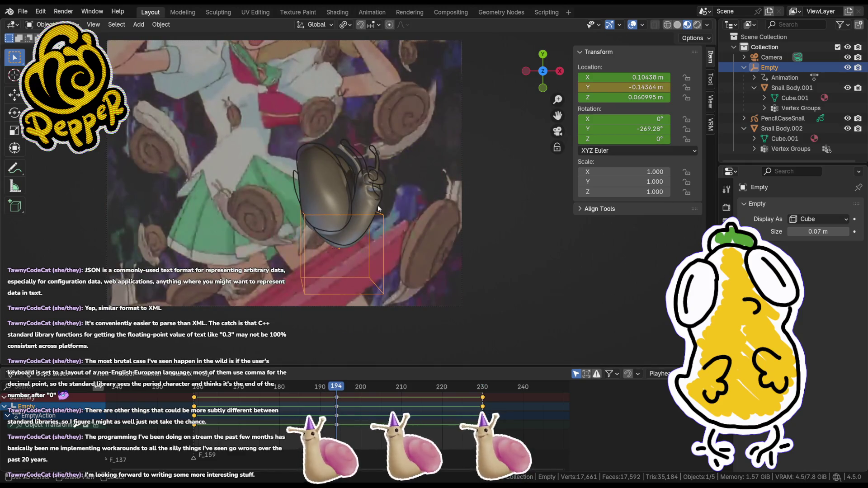
click(378, 209)
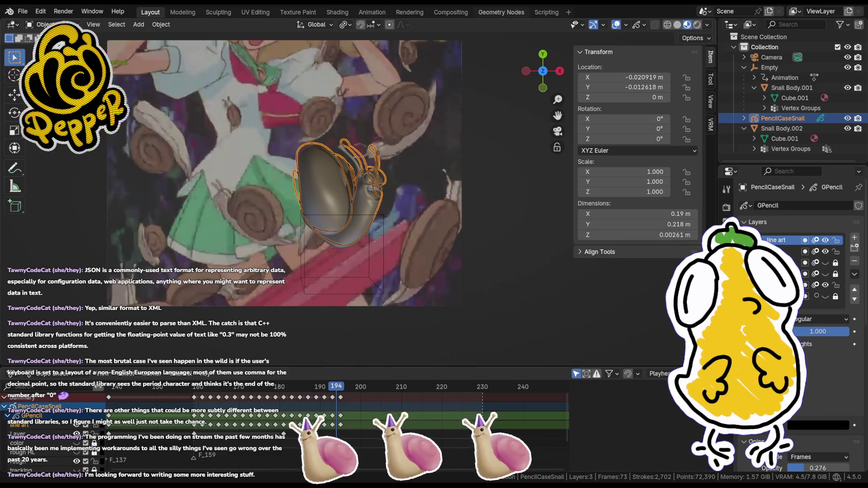
- Play through the traced frames from 159, settle near frame 193, and select the snail body
click(192, 389)
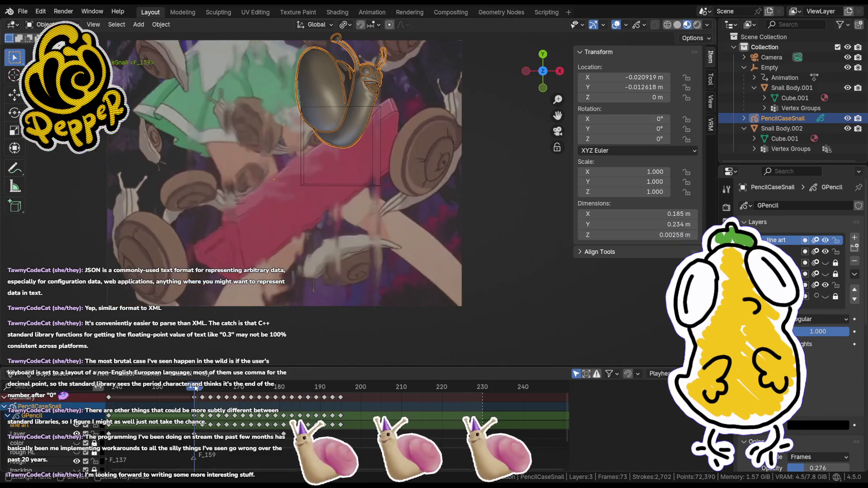
drag(338, 397, 344, 396)
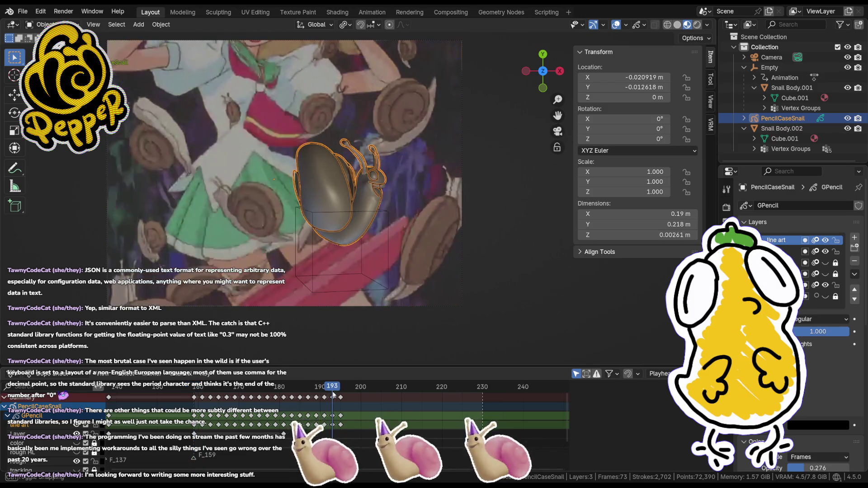
key(space)
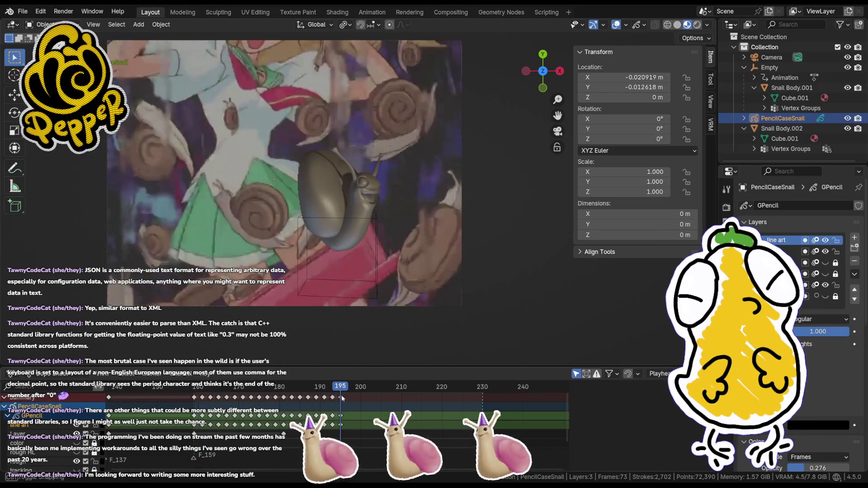
mouse_move(341, 399)
mouse_down()
mouse_move(334, 401)
mouse_move(343, 400)
mouse_up()
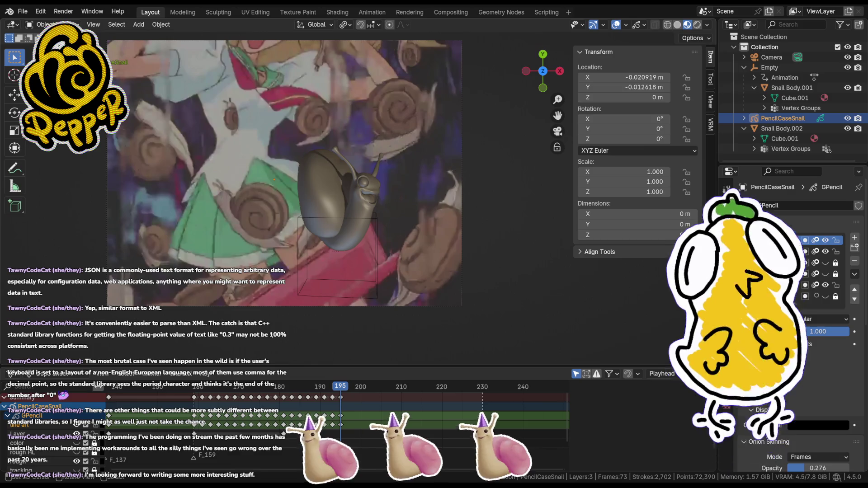
click(372, 229)
- With the Empty selected, scrub frames 159–194 and select the PencilCaseSnail line art at frame 194
click(372, 229)
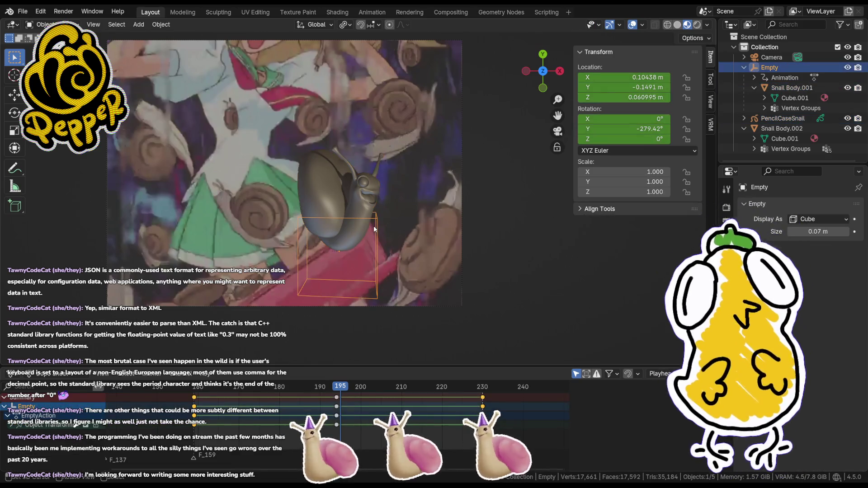
key(Left)
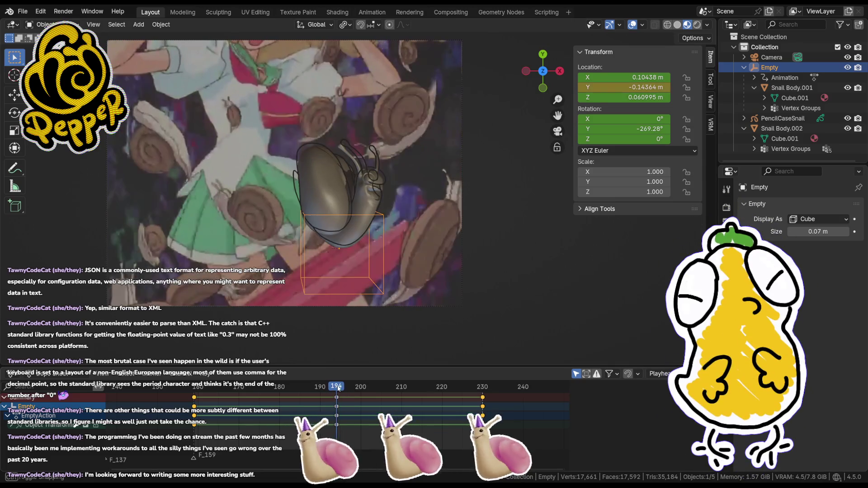
drag(200, 391, 340, 388)
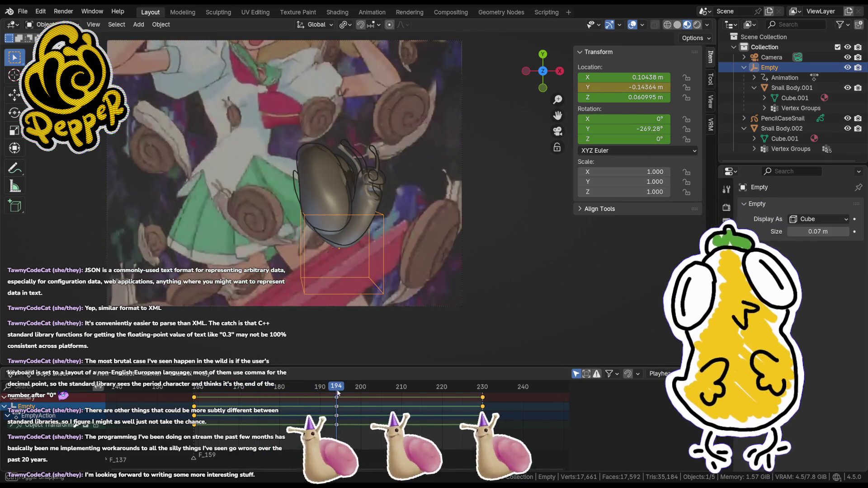
drag(341, 388, 195, 388)
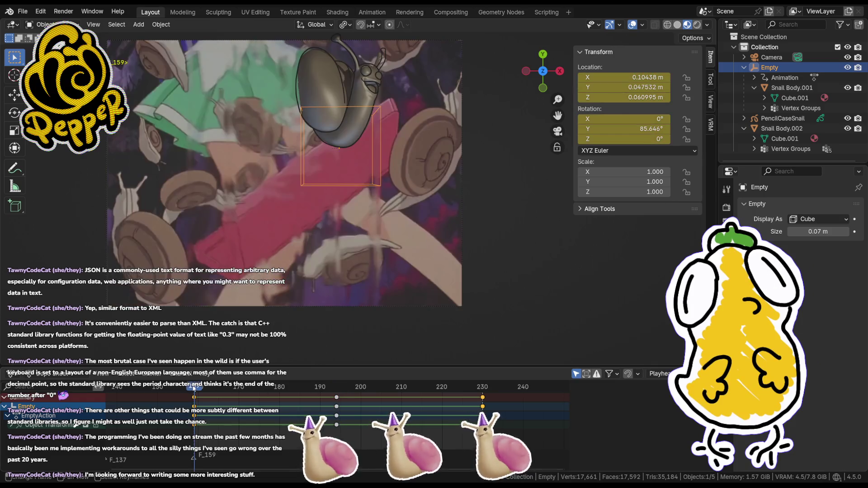
drag(328, 390, 337, 390)
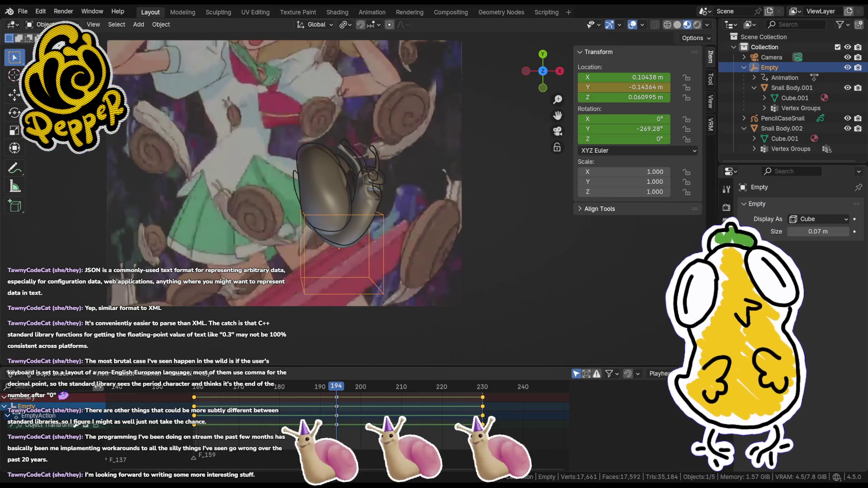
click(351, 162)
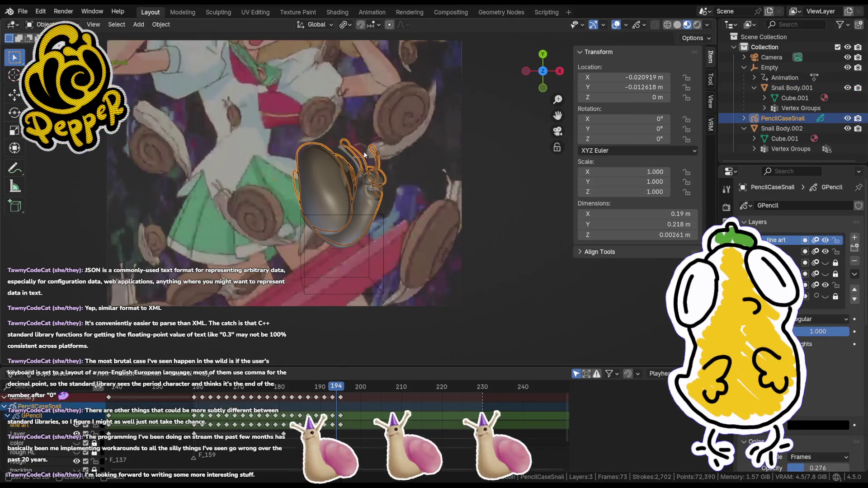
- Toggle the PencilCaseSnail selection and advance to frame 195
click(488, 170)
click(327, 217)
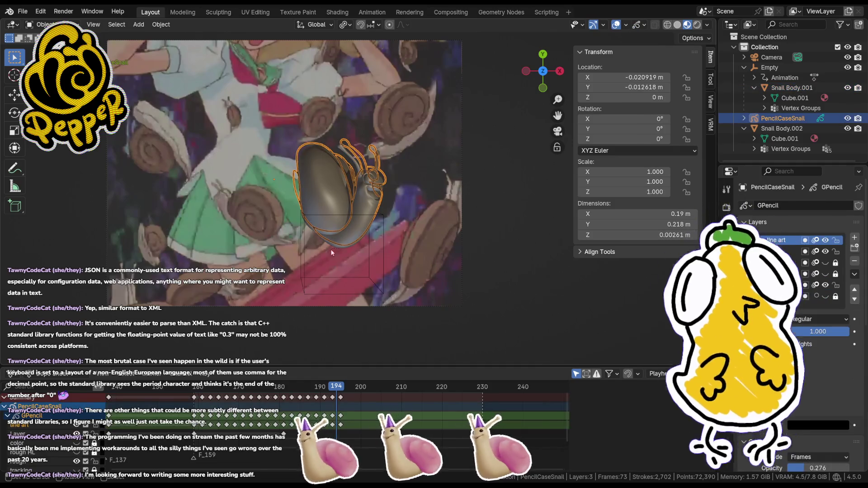
click(510, 214)
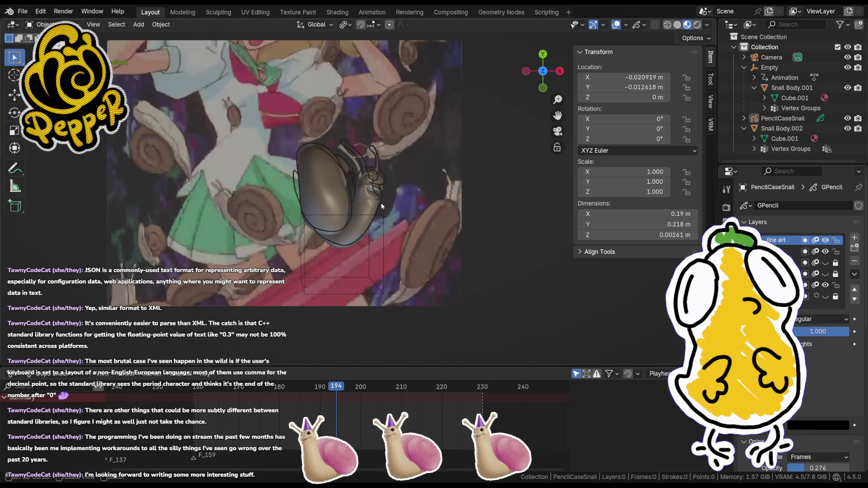
click(375, 220)
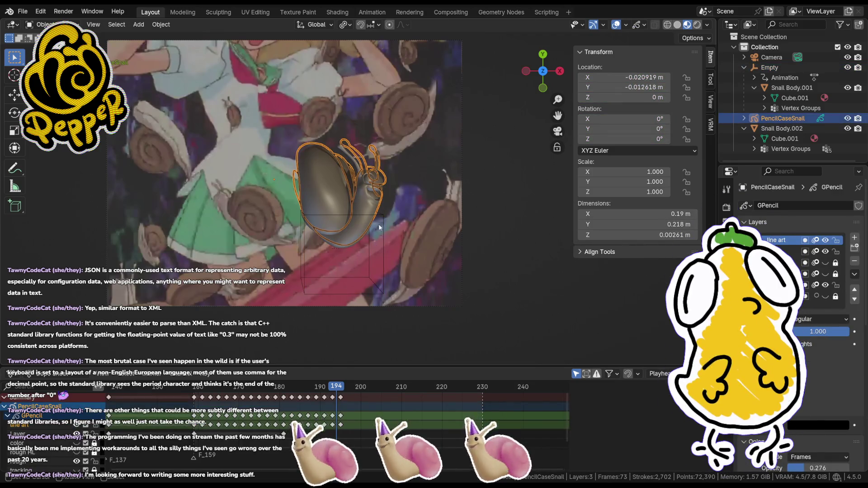
drag(336, 393, 334, 394)
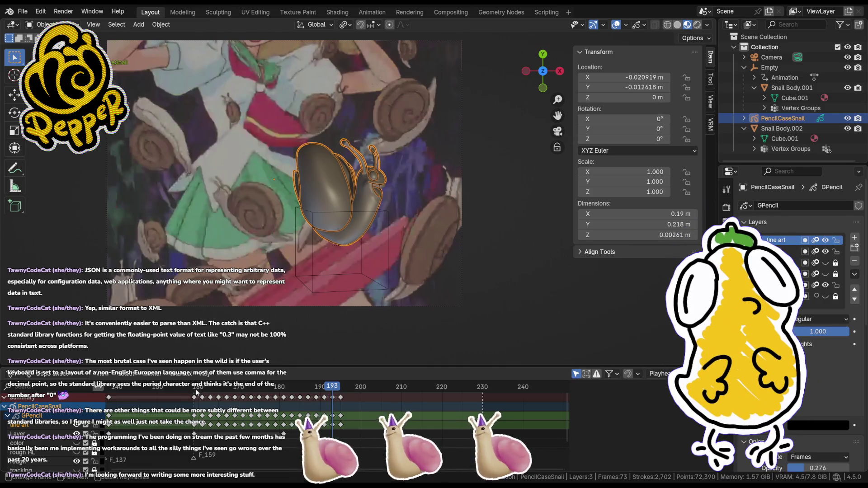
- Repeatedly scrub from frame 159 forward through 185 and 193, ending at frame 195
click(195, 393)
drag(194, 394, 334, 393)
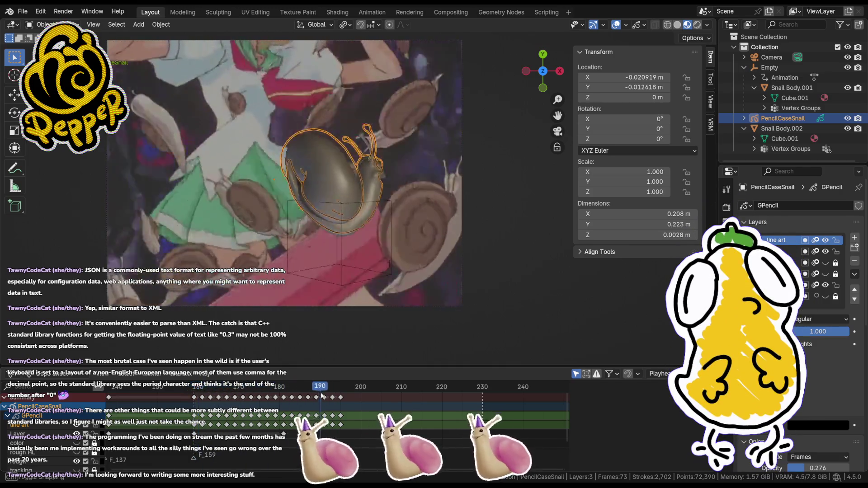
click(202, 393)
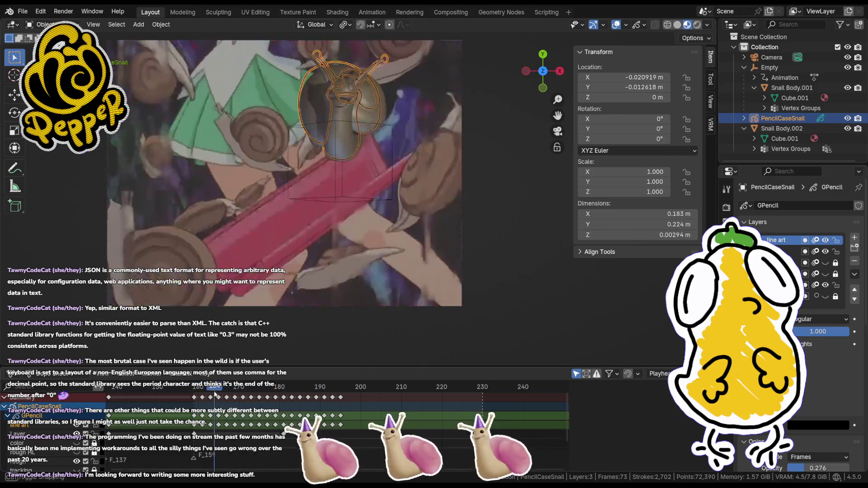
drag(202, 393, 291, 394)
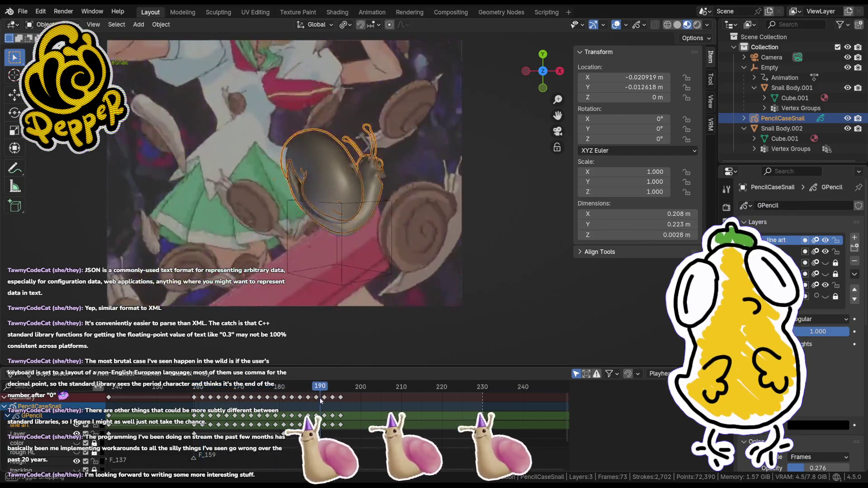
click(201, 397)
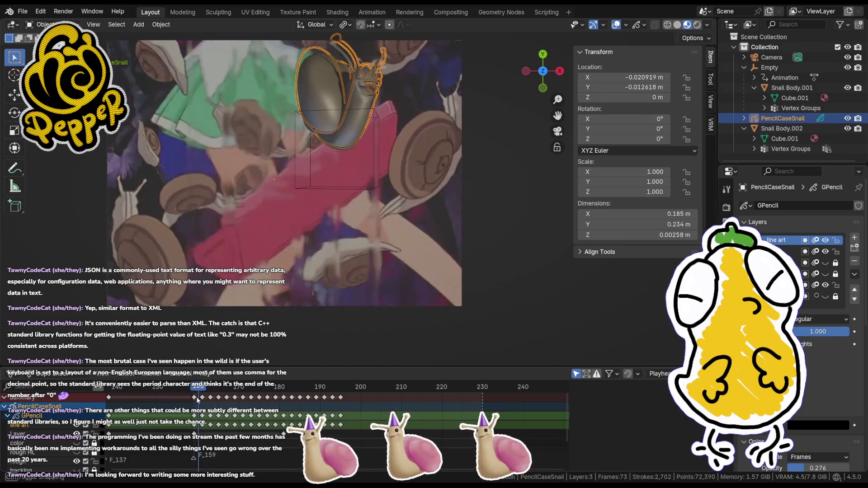
drag(199, 397, 341, 399)
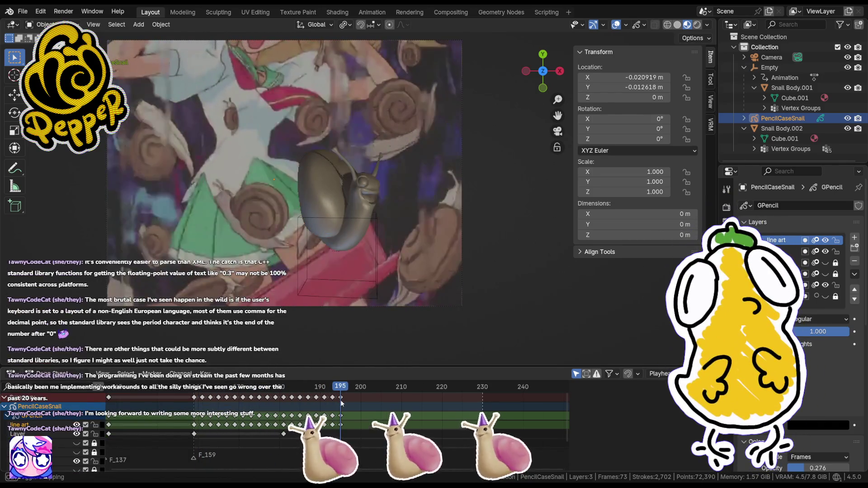
- Scrub the Dope Sheet from frame 159 through the later frames to review the animation
click(225, 398)
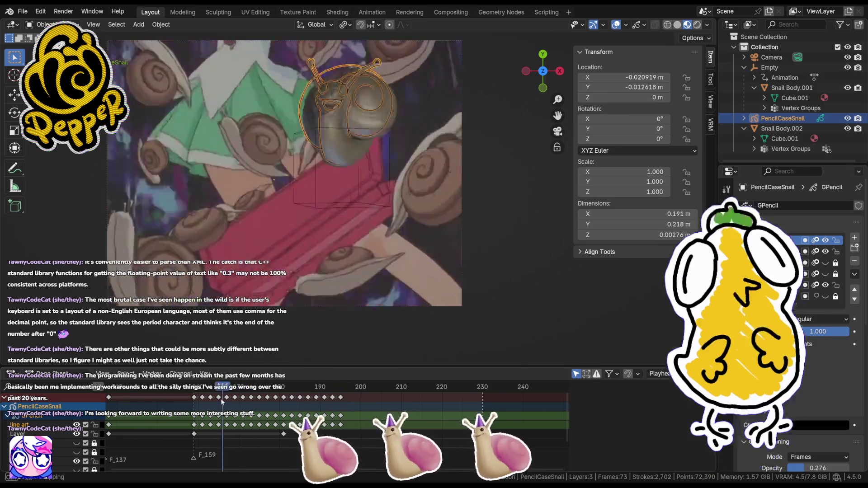
drag(195, 398, 328, 402)
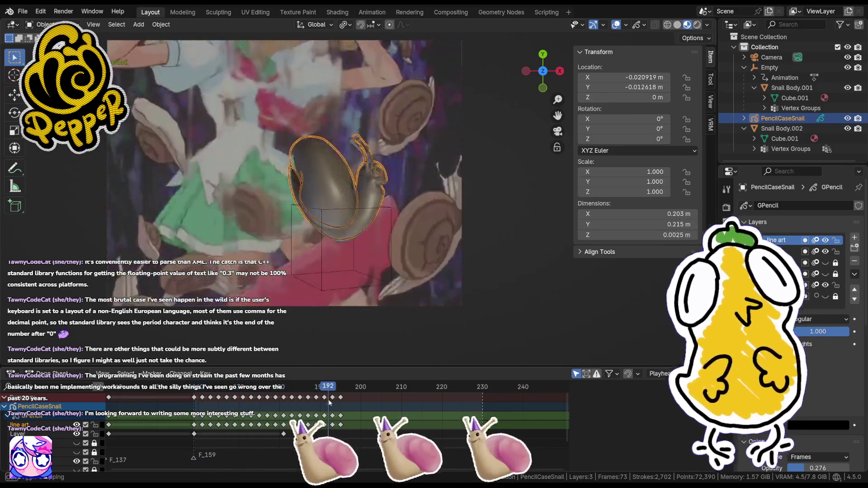
click(208, 398)
drag(209, 398, 473, 406)
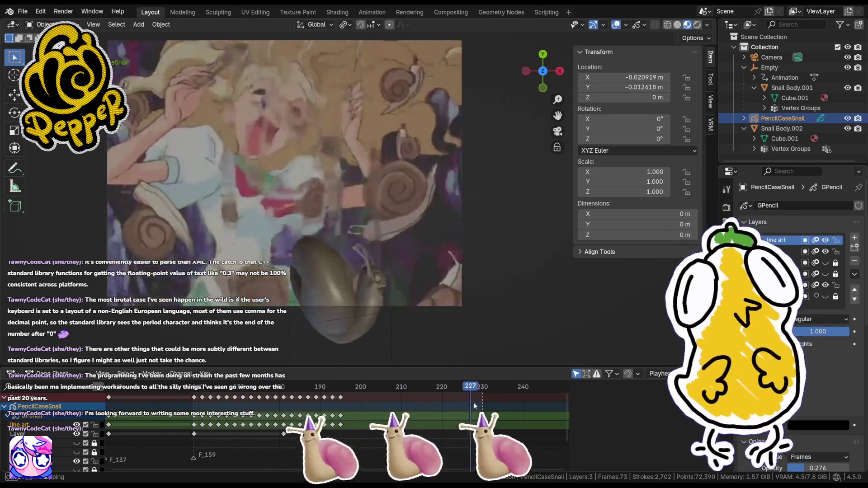
click(202, 387)
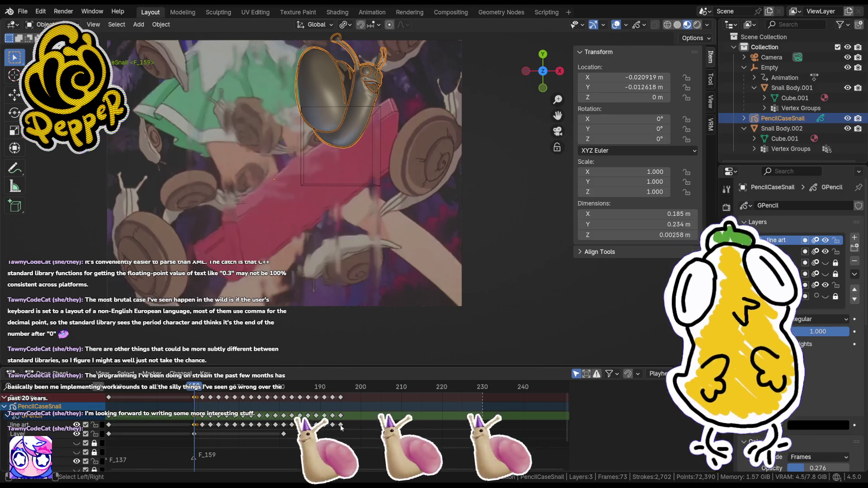
- At frame 193, select all keyframes from there onward and start shifting them in time
click(341, 388)
drag(341, 388, 334, 394)
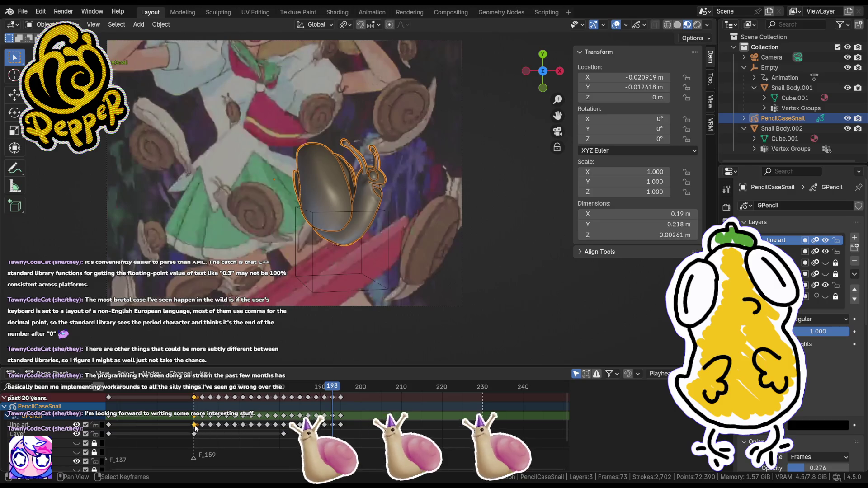
key(bracketright)
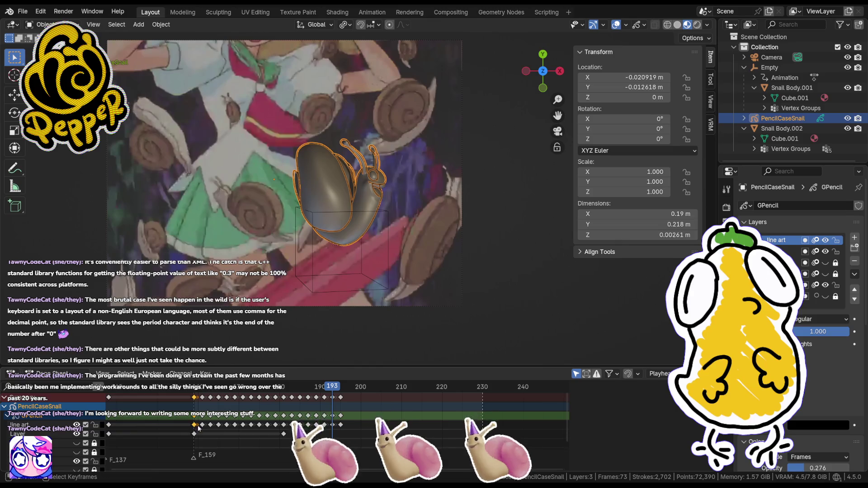
key(g)
- Retime the line-art keyframes later and duplicate them forward along the timeline
click(334, 431)
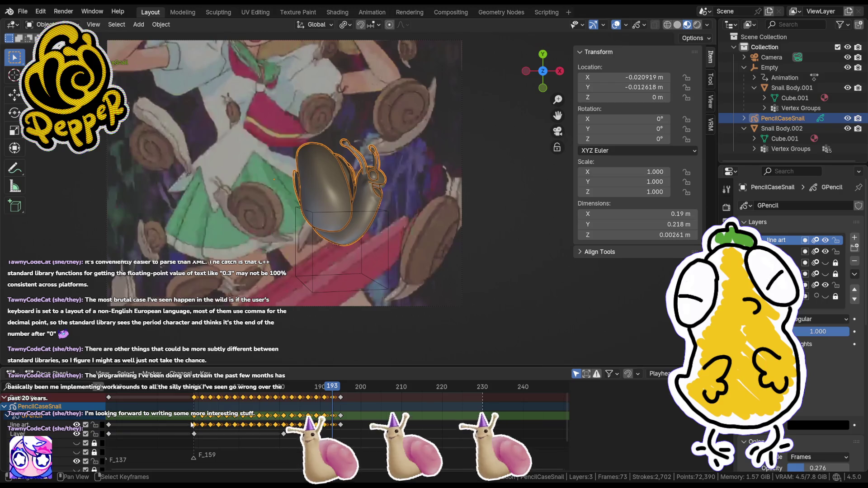
key(Right)
key(Right)
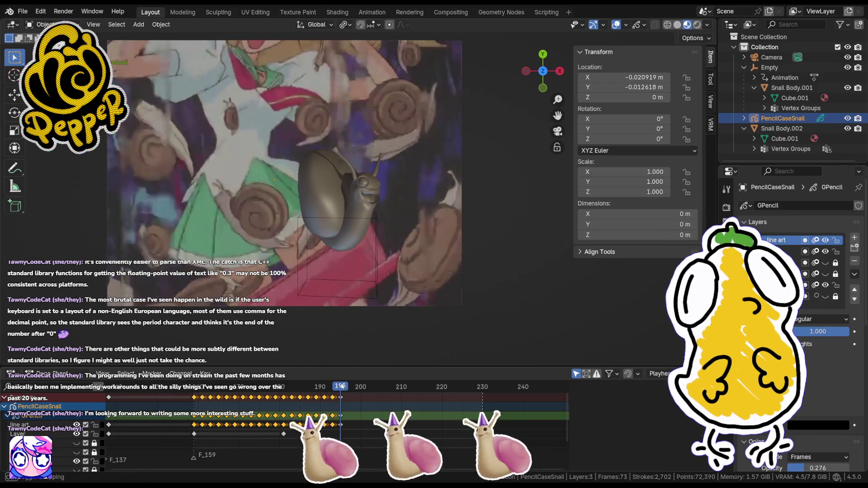
key(shift+d)
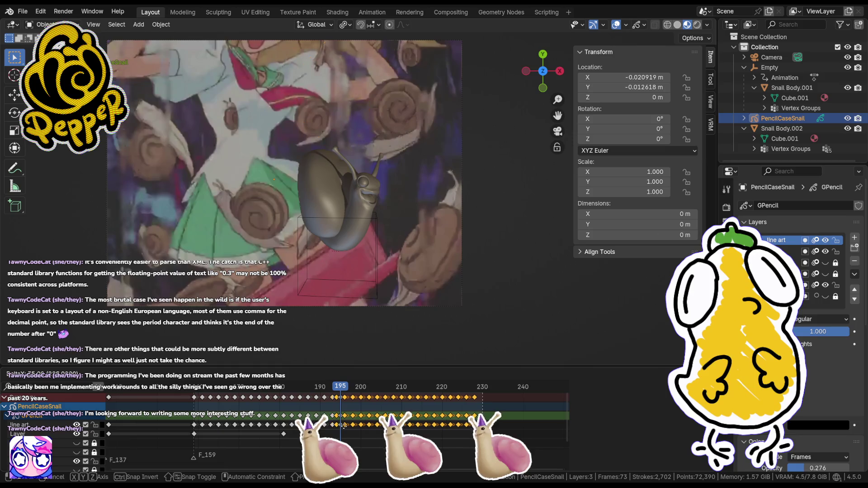
click(349, 426)
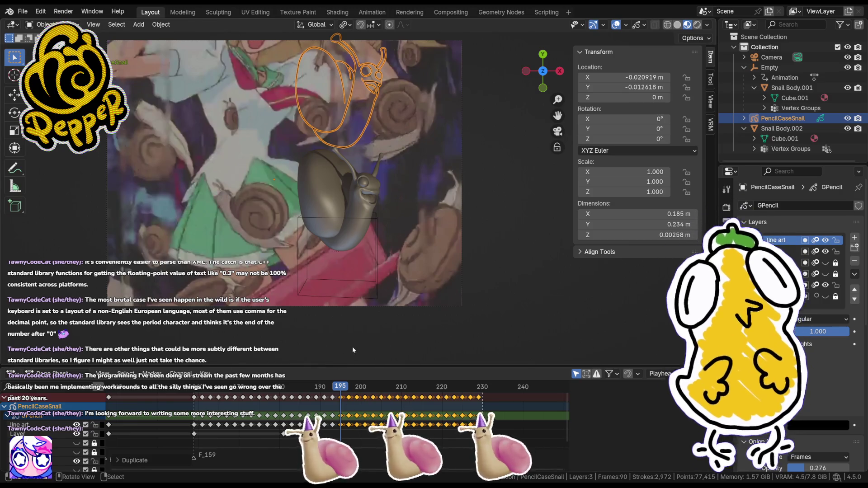
click(342, 388)
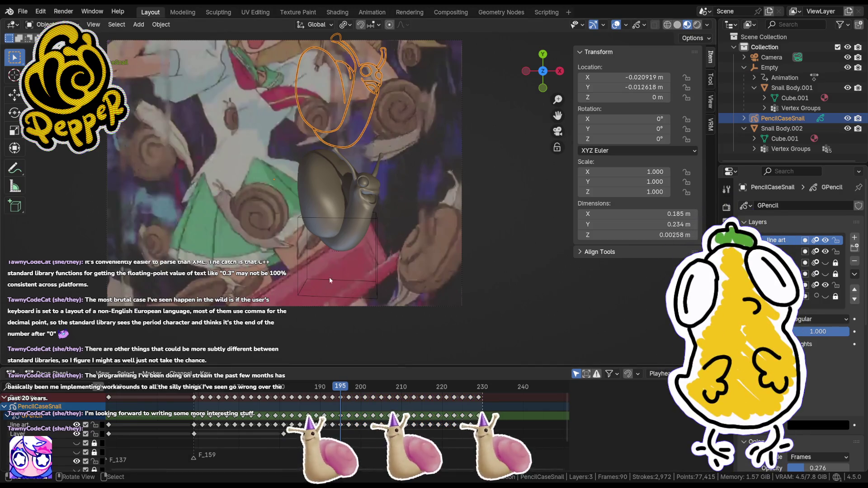
- In Edit Mode, move all of frame 195's strokes vertically until they sit over the snail
key(Tab)
key(a)
key(g)
key(y)
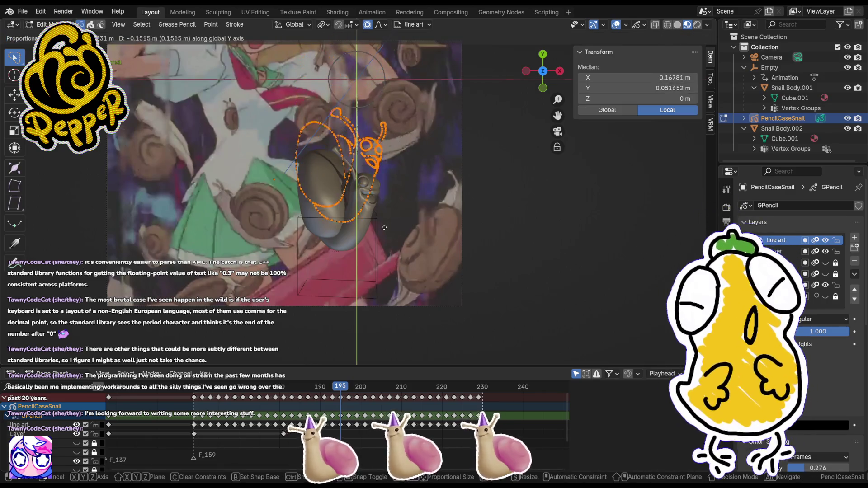
click(384, 232)
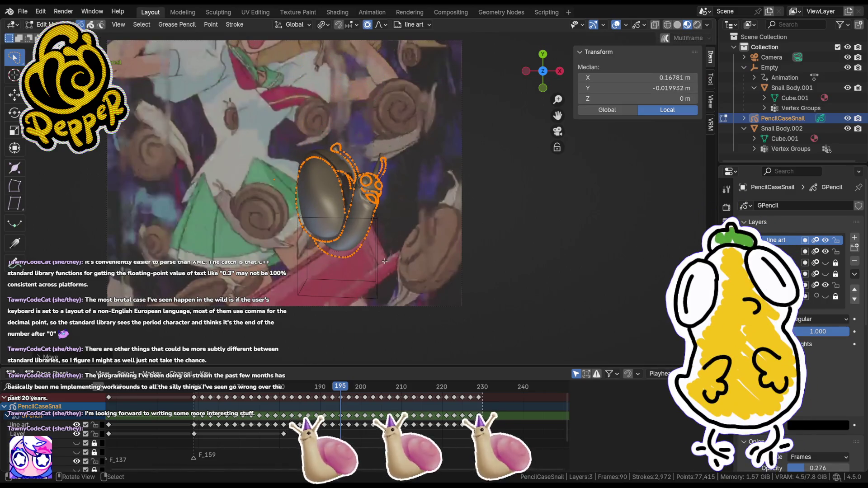
key(g)
key(y)
click(367, 161)
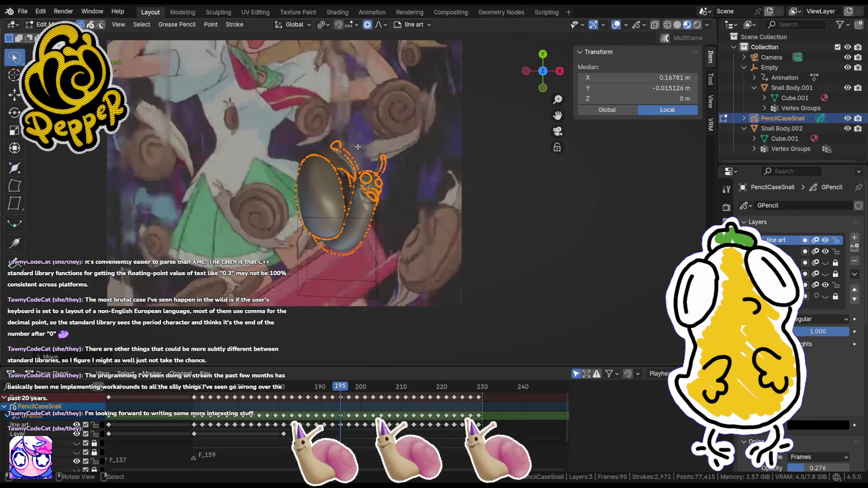
scroll(366, 160, up, 2)
key(g)
key(y)
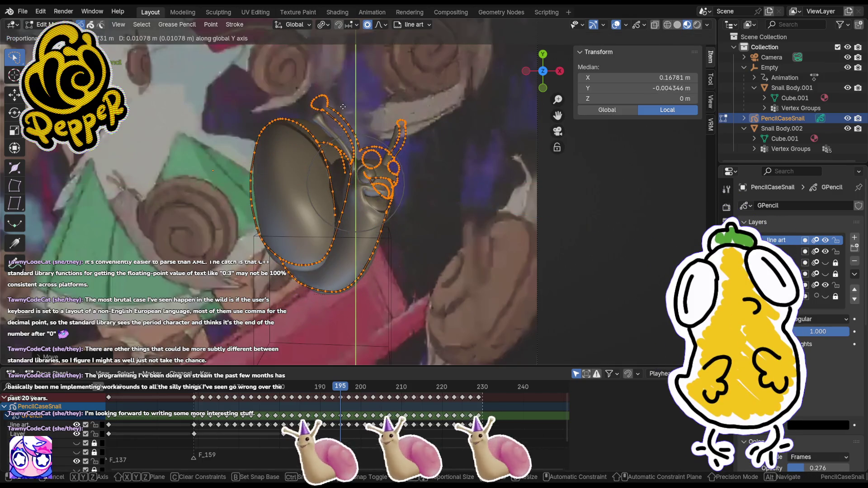
scroll(344, 109, up, 1)
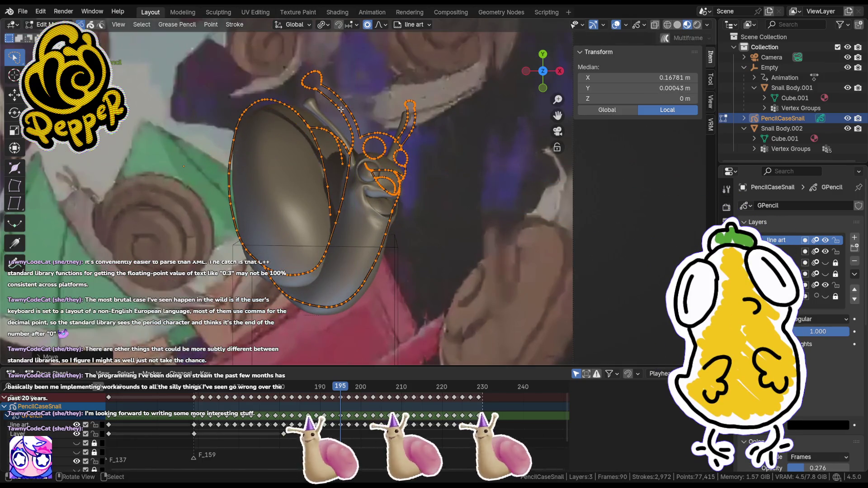
click(343, 124)
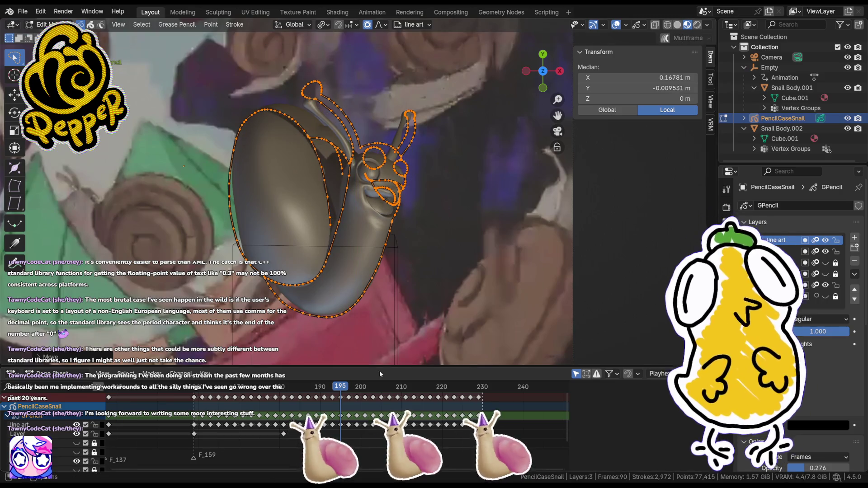
- On frame 197, shift the traced strokes vertically to line up over the snail
click(347, 388)
drag(348, 389, 350, 389)
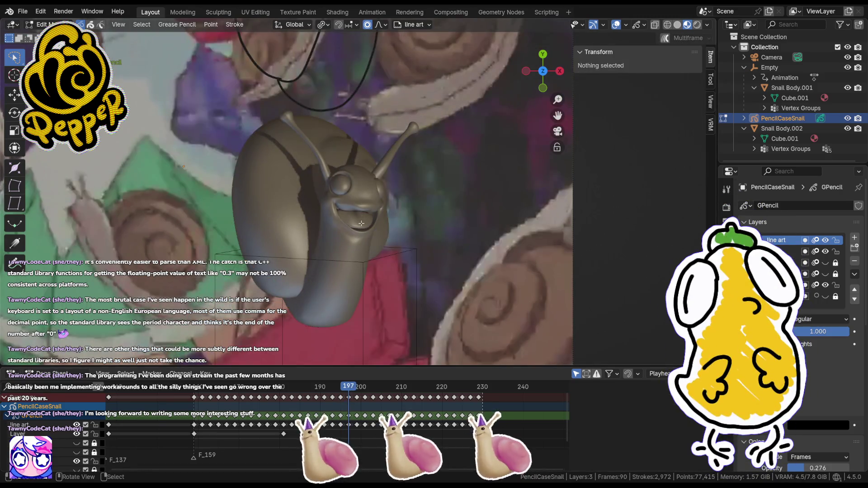
click(359, 199)
key(g)
key(y)
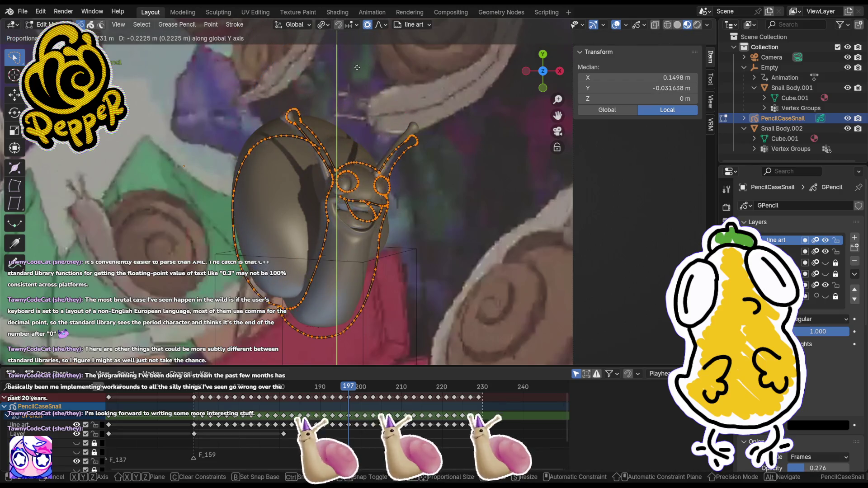
click(361, 56)
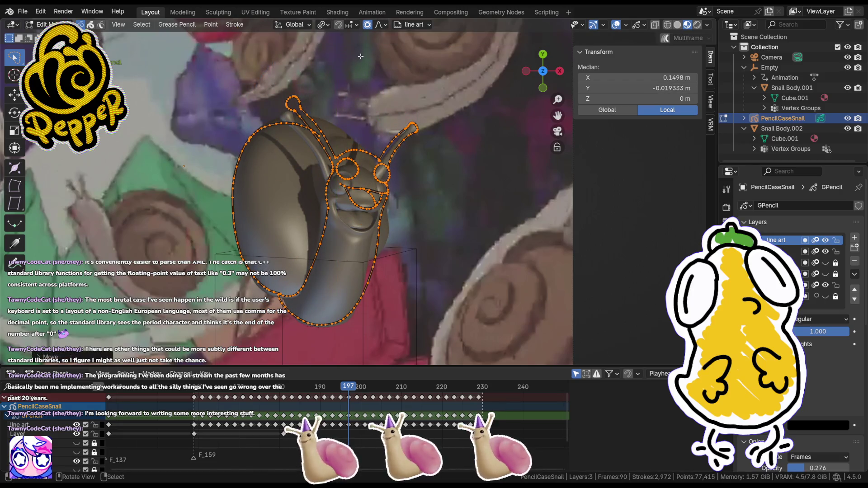
- On frame 199, adjust the strokes vertically and horizontally onto the snail, cancelling extra nudges
click(356, 388)
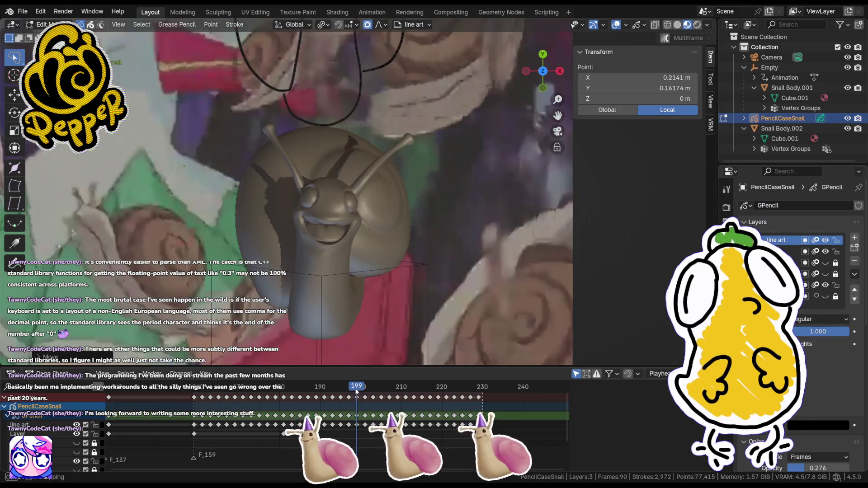
key(g)
key(y)
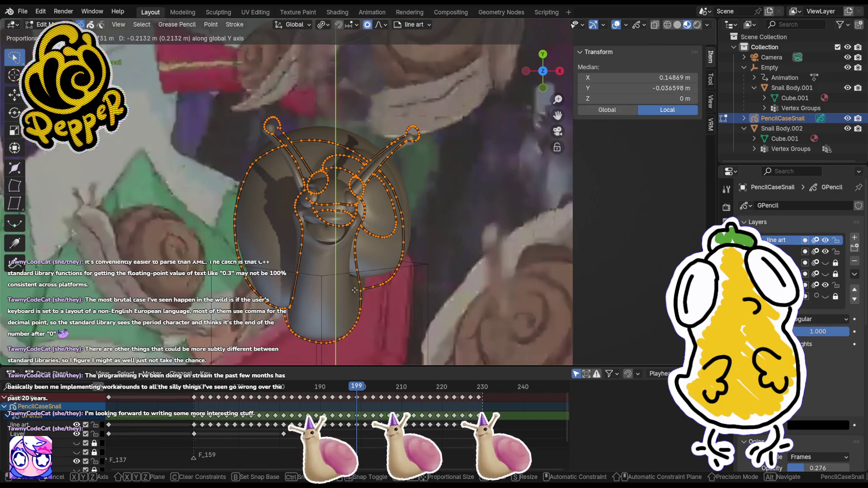
click(355, 289)
key(g)
key(x)
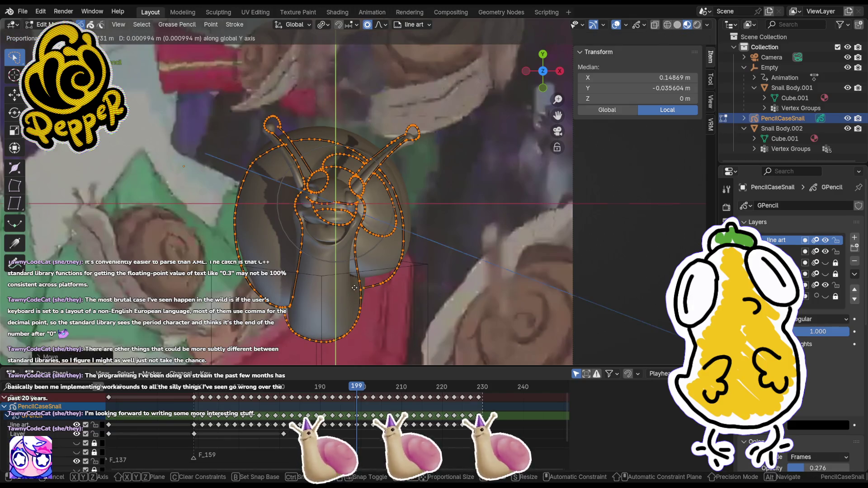
click(357, 290)
key(g)
click(375, 270)
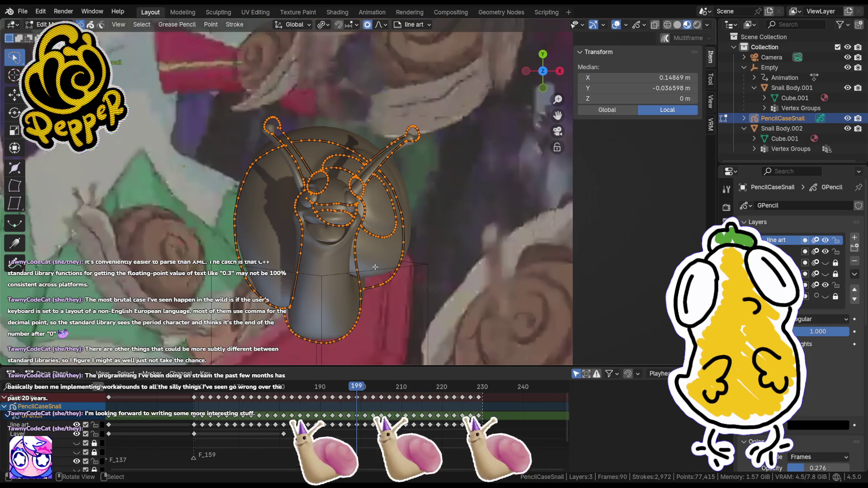
key(g)
right_click(380, 265)
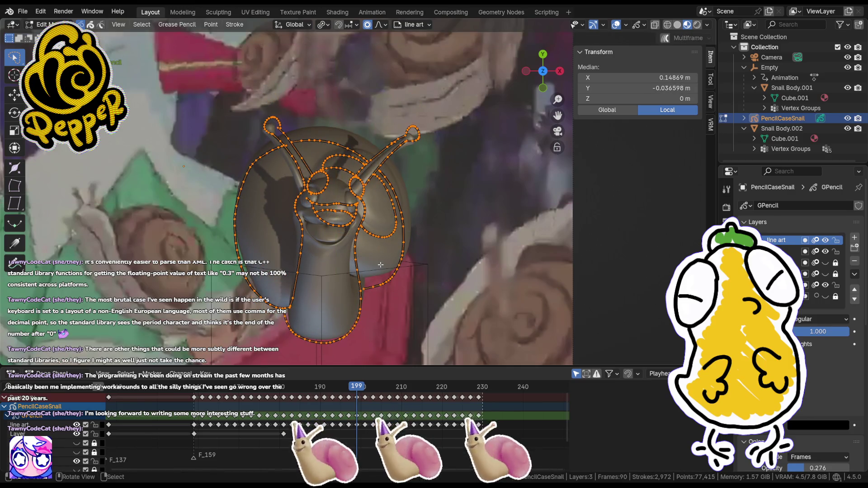
key(g)
key(y)
key(Escape)
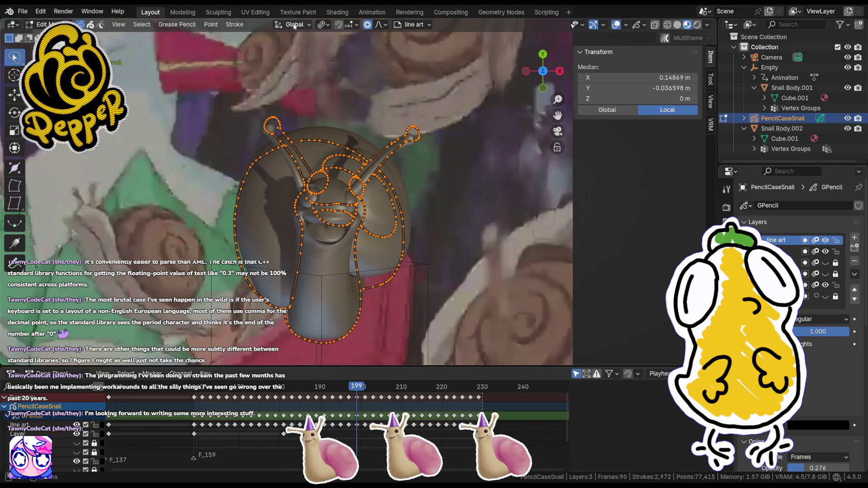
- On frame 201, move all strokes down over the snail and deselect them
drag(355, 392, 366, 390)
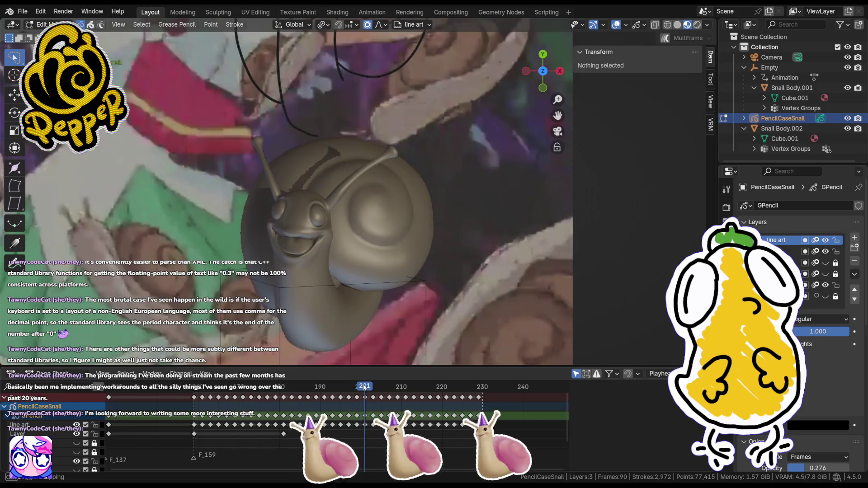
key(a)
key(g)
key(y)
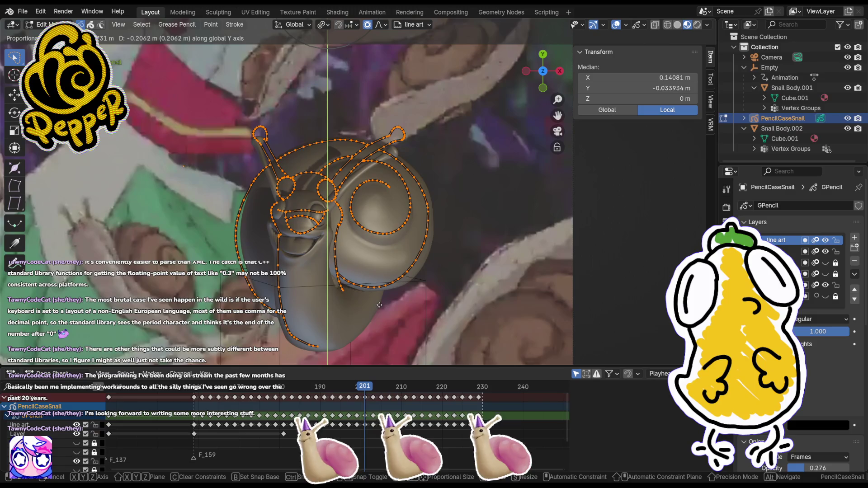
click(378, 307)
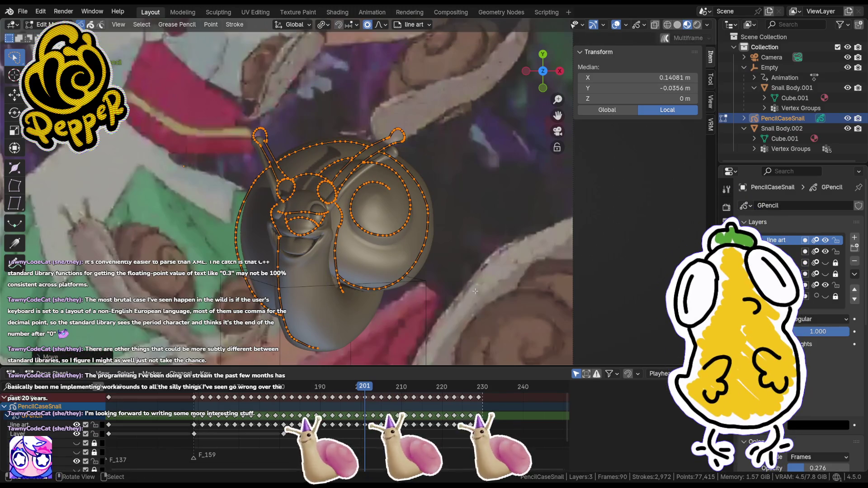
scroll(428, 231, down, 3)
scroll(428, 231, up, 3)
key(alt+a)
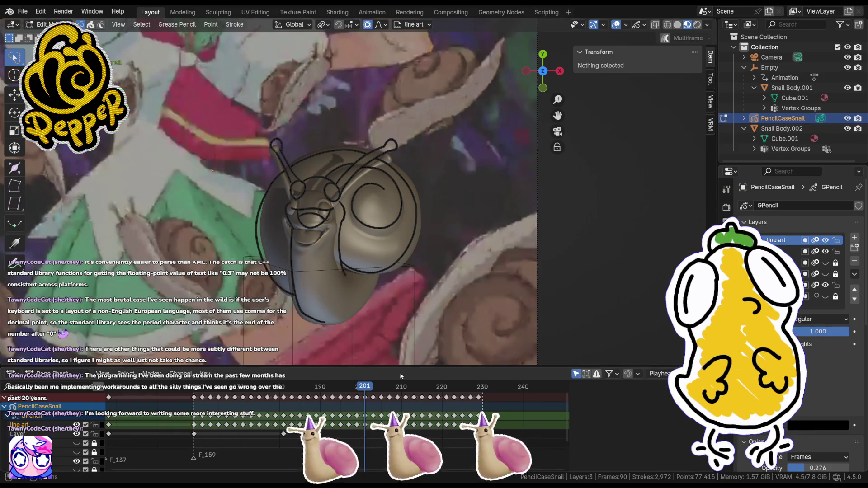
- On frame 203, select the linked strokes and lower them onto the snail model
drag(365, 387, 372, 387)
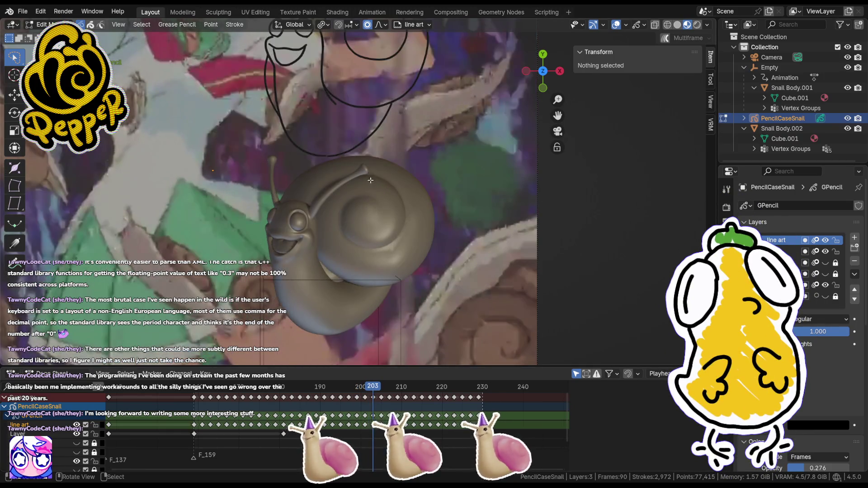
click(367, 140)
scroll(392, 141, down, 1)
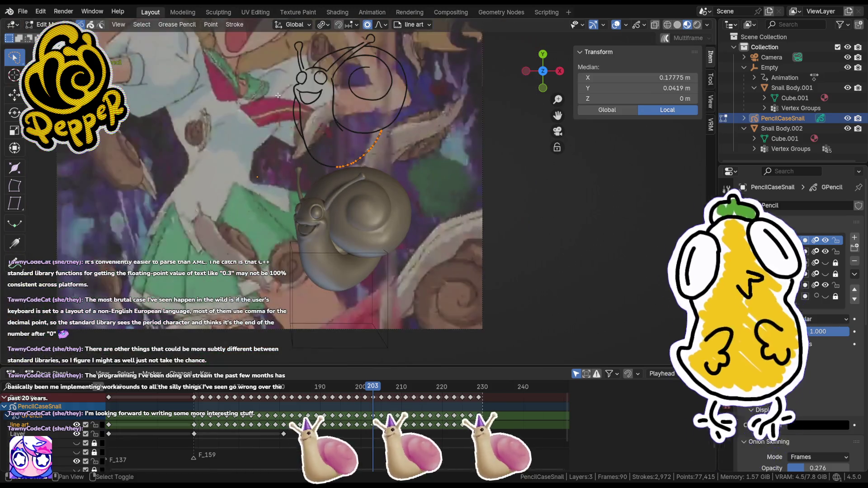
scroll(407, 163, down, 1)
key(l)
key(g)
key(y)
click(410, 303)
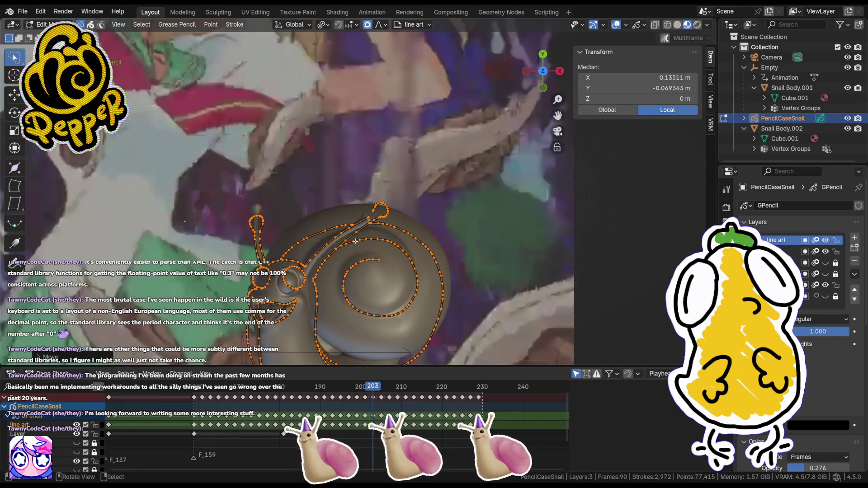
scroll(283, 213, up, 4)
- Finish realigning frame 203's strokes, then lower frame 205's strokes onto the snail
key(g)
key(y)
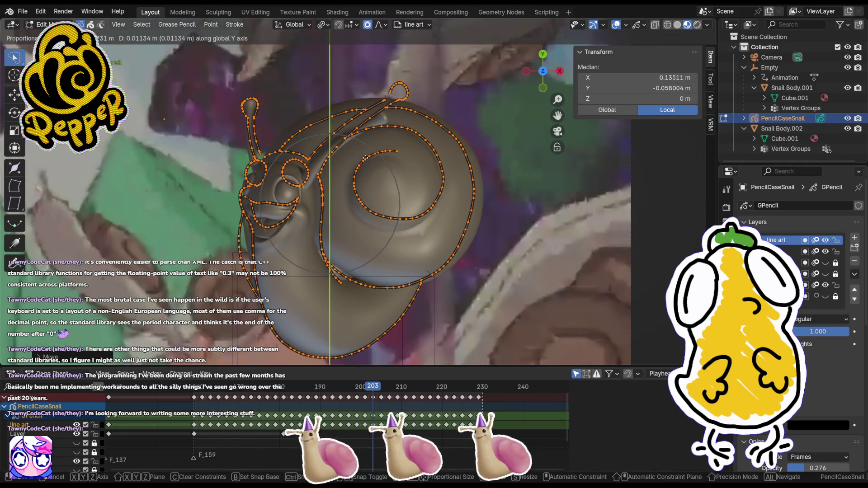
click(365, 155)
shift+middle_drag(365, 156, 345, 111)
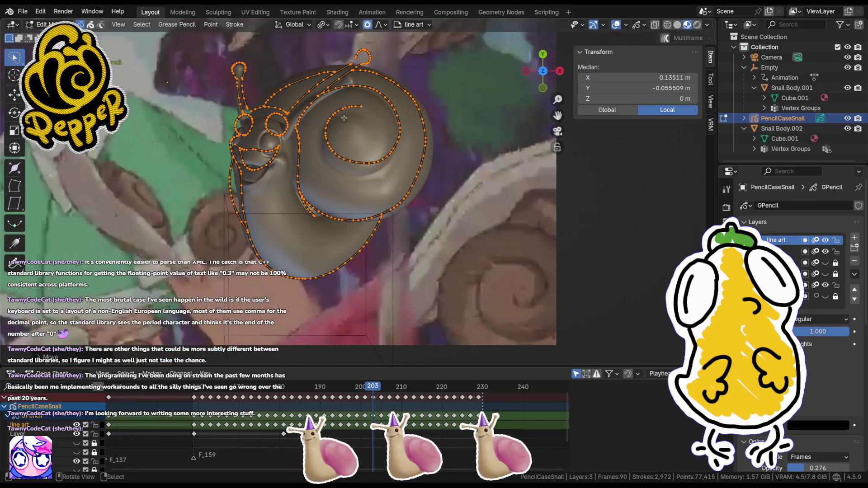
drag(373, 386, 383, 387)
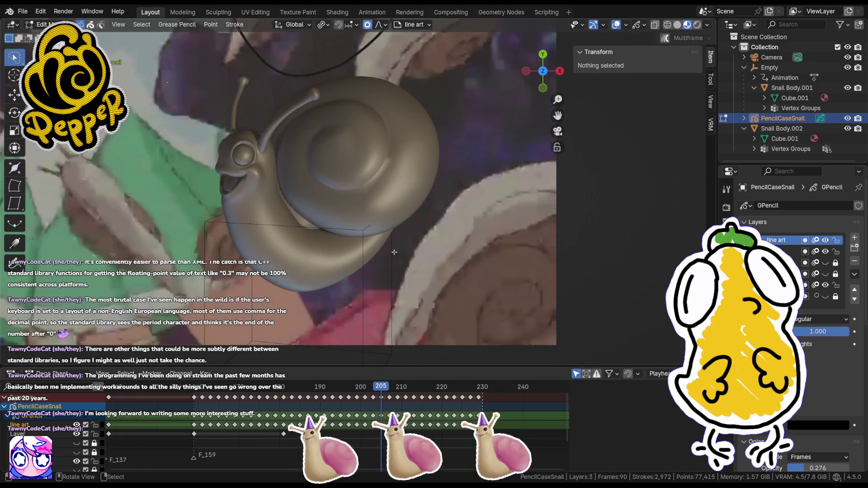
key(a)
key(g)
key(y)
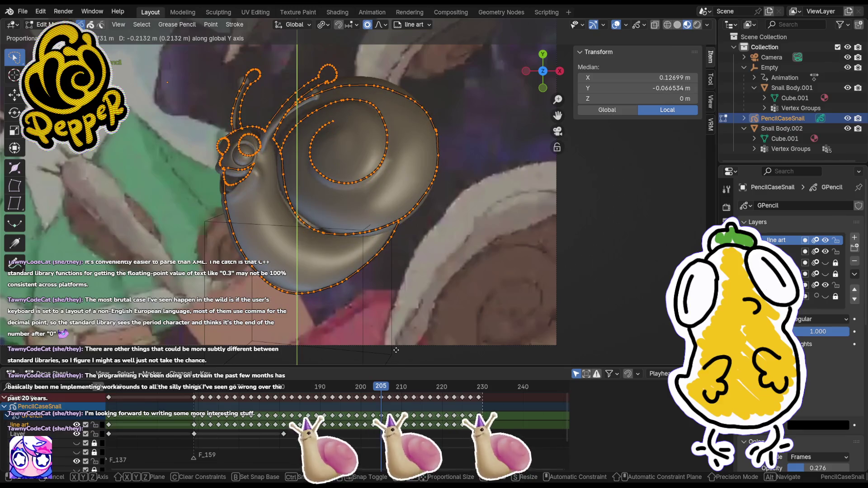
click(394, 351)
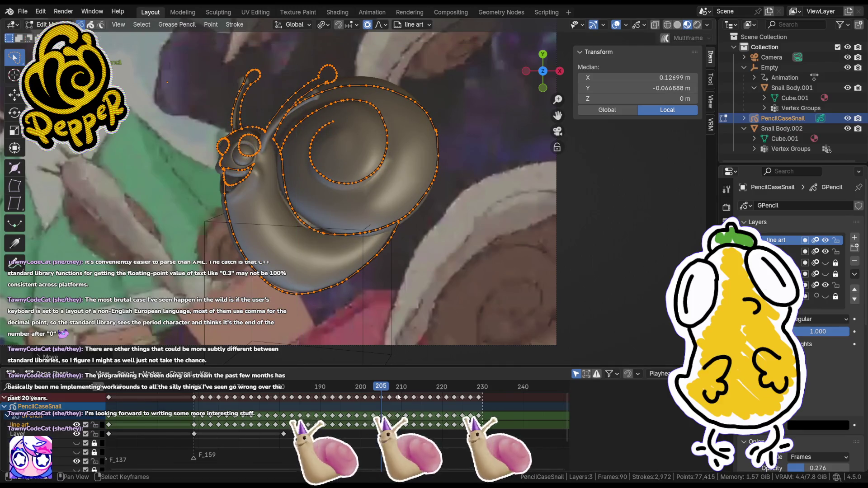
- Move all strokes vertically onto the snail on frames 207 and 209
drag(390, 388, 392, 387)
key(a)
key(g)
key(y)
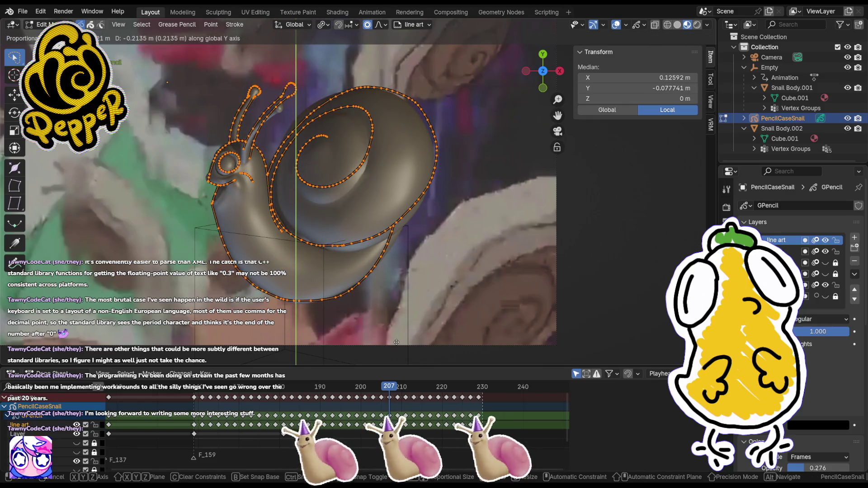
click(397, 342)
drag(402, 390, 399, 388)
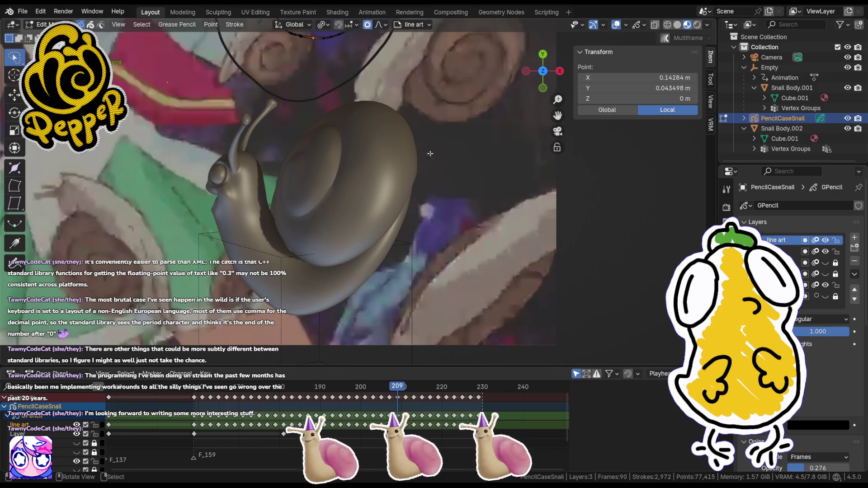
key(a)
key(g)
key(y)
click(424, 345)
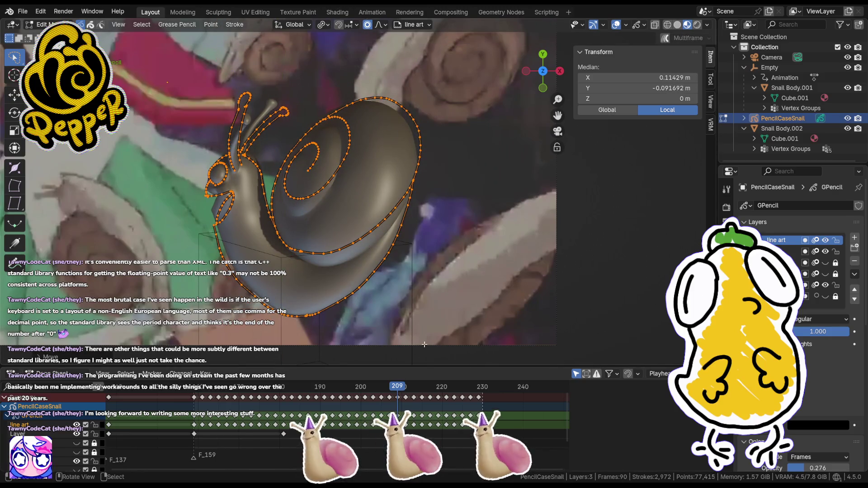
- Realign the line art vertically over the snail on frames 211 and 213
drag(407, 388, 406, 388)
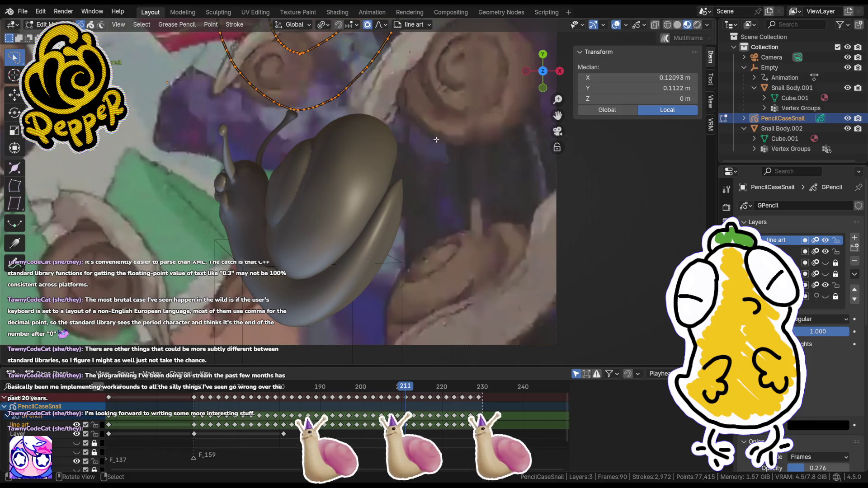
key(a)
key(g)
key(y)
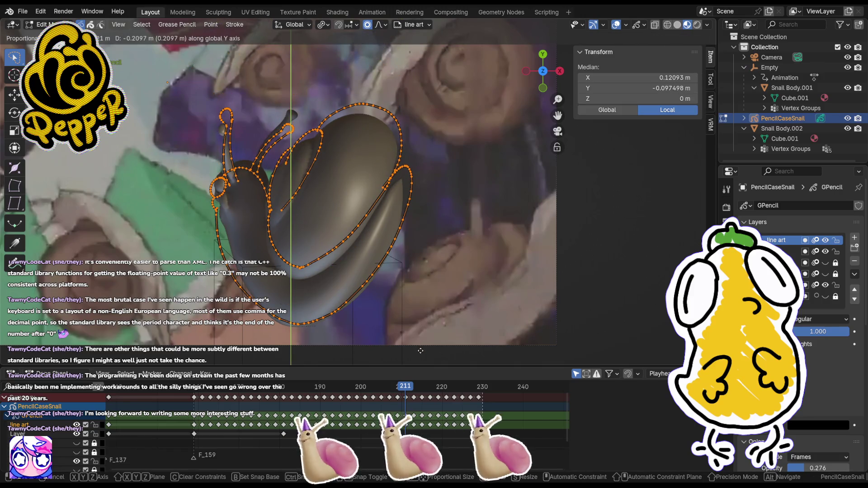
click(421, 351)
drag(409, 389, 414, 386)
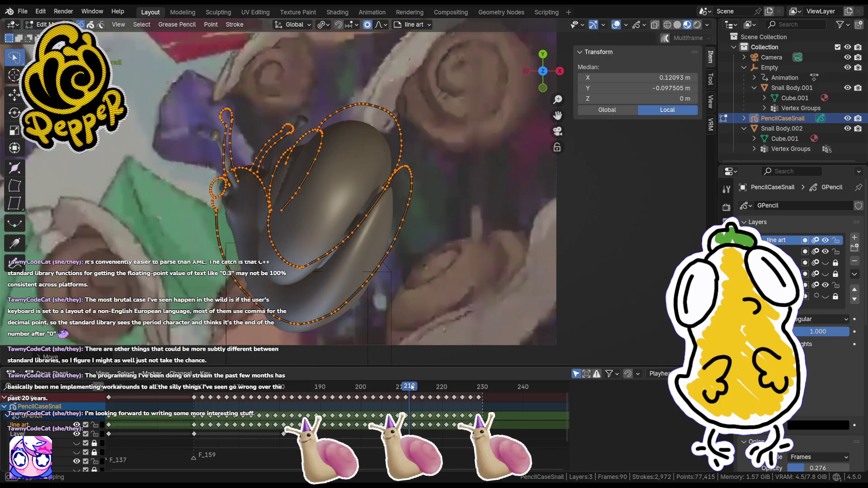
key(g)
key(y)
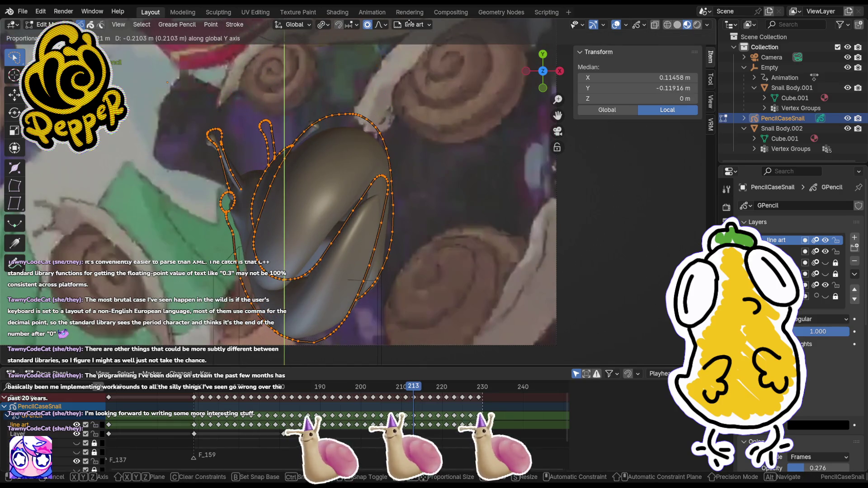
click(410, 24)
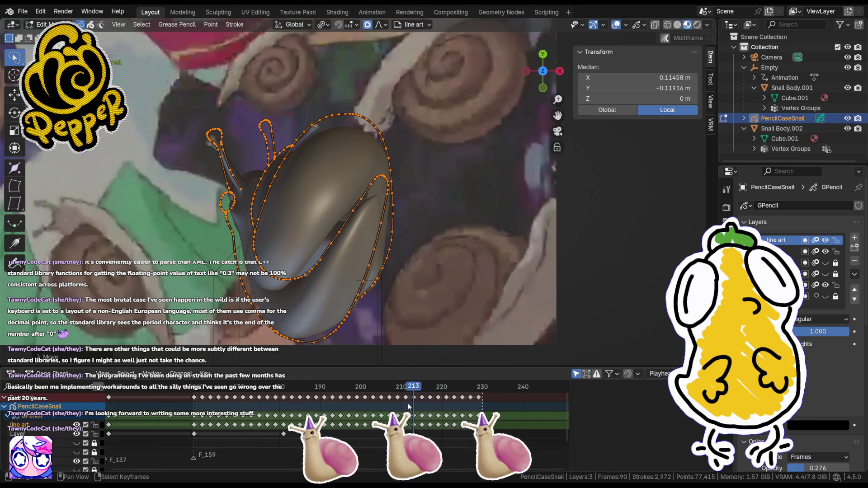
- Lower the strokes onto the turning snail on frames 215 and 217
drag(414, 388, 422, 389)
key(a)
key(g)
key(y)
click(355, 280)
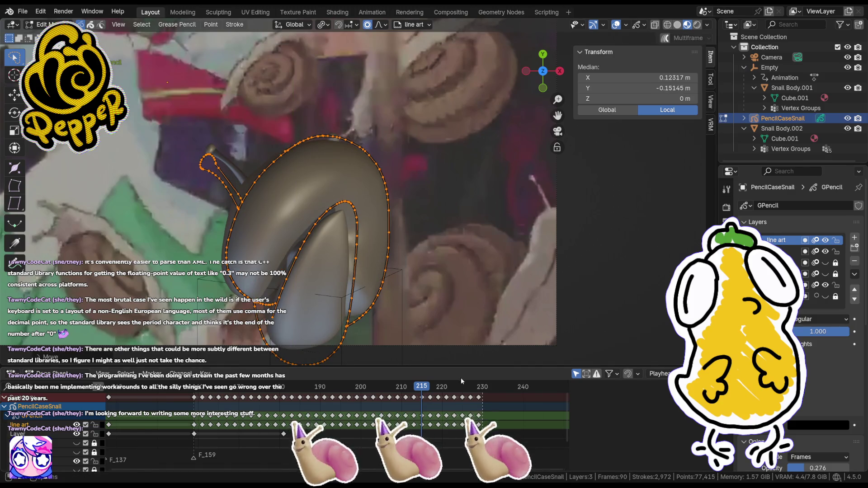
key(Right)
key(Right)
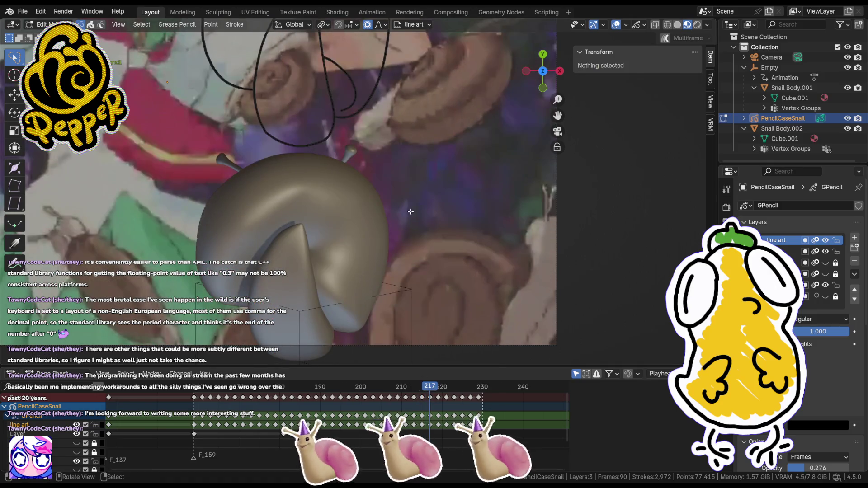
key(a)
key(g)
key(y)
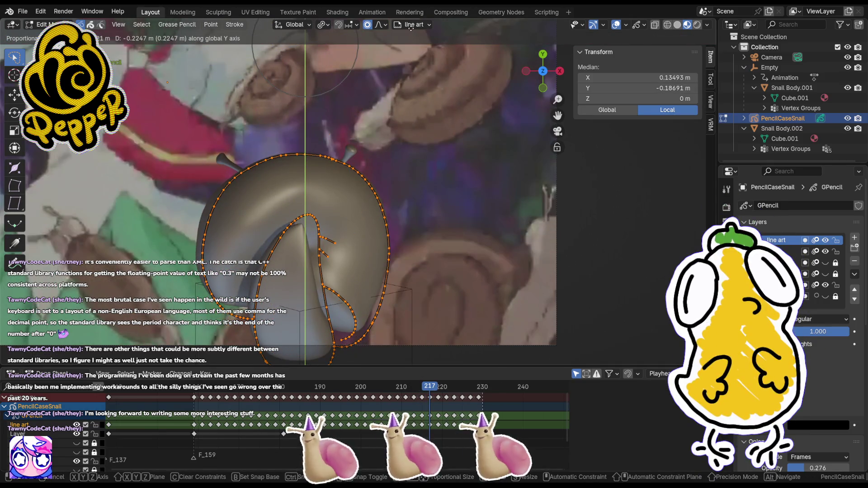
click(414, 28)
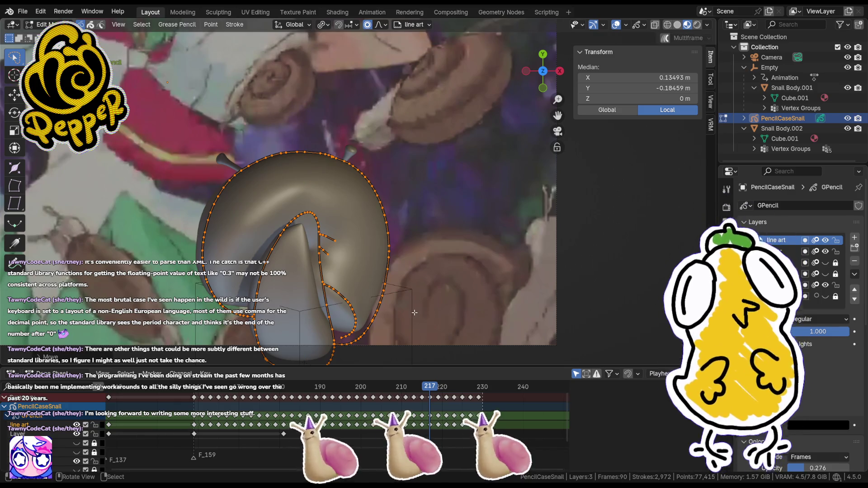
- Shift all strokes vertically over the snail on frames 219 and 221
key(Right)
key(Right)
key(a)
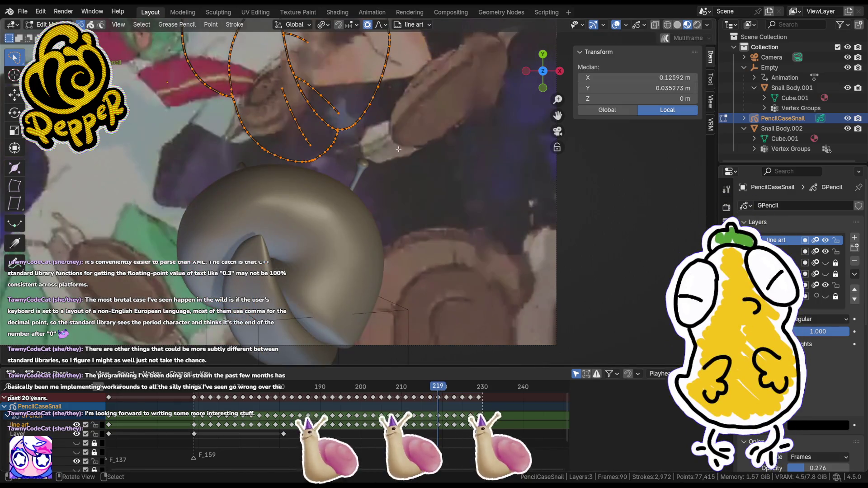
key(g)
key(y)
click(405, 29)
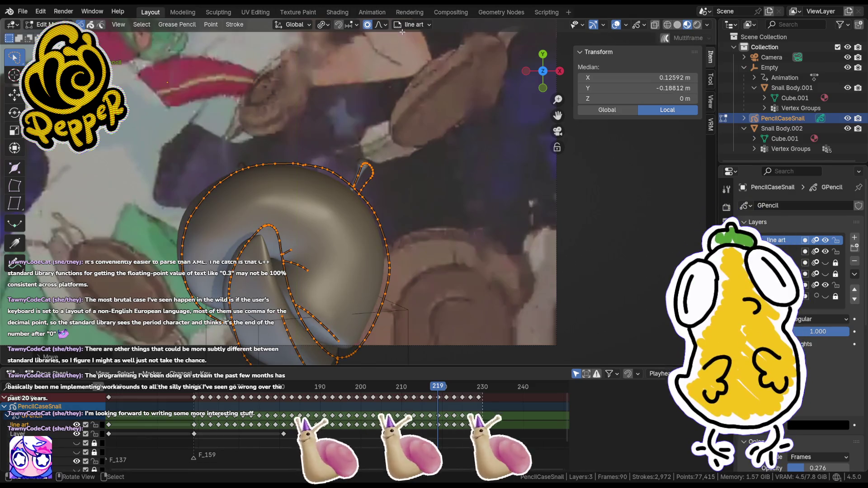
key(Right)
key(Right)
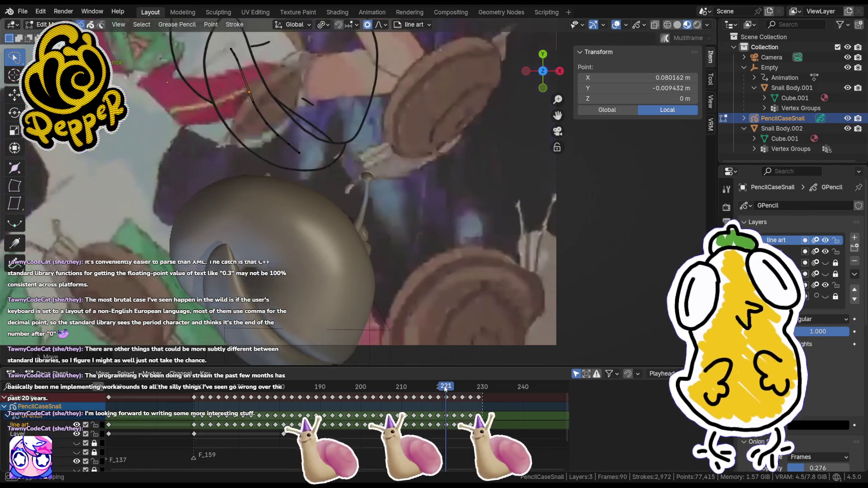
key(a)
key(g)
key(y)
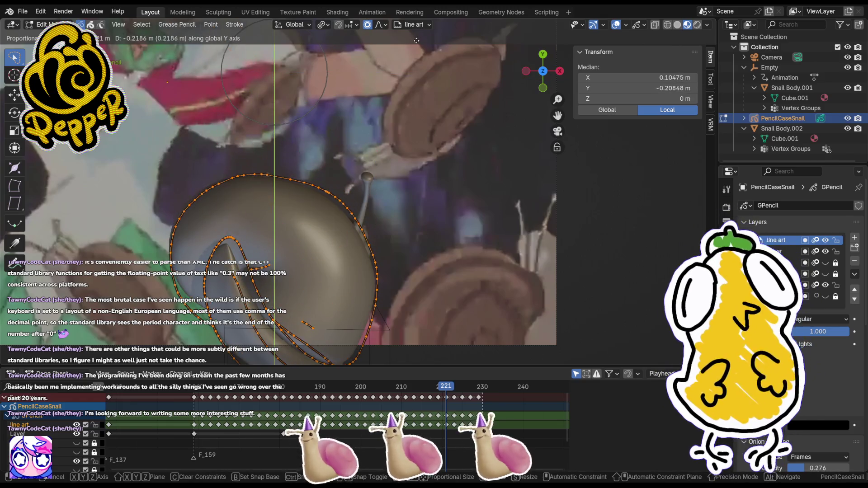
click(417, 41)
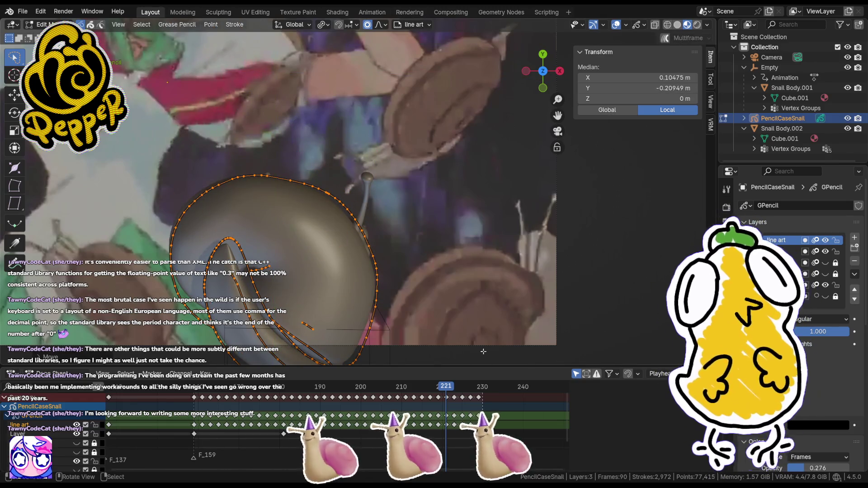
- Realign frame 223's strokes onto the snail and begin lowering frame 225's strokes
drag(450, 390, 454, 391)
key(a)
key(g)
key(y)
click(425, 311)
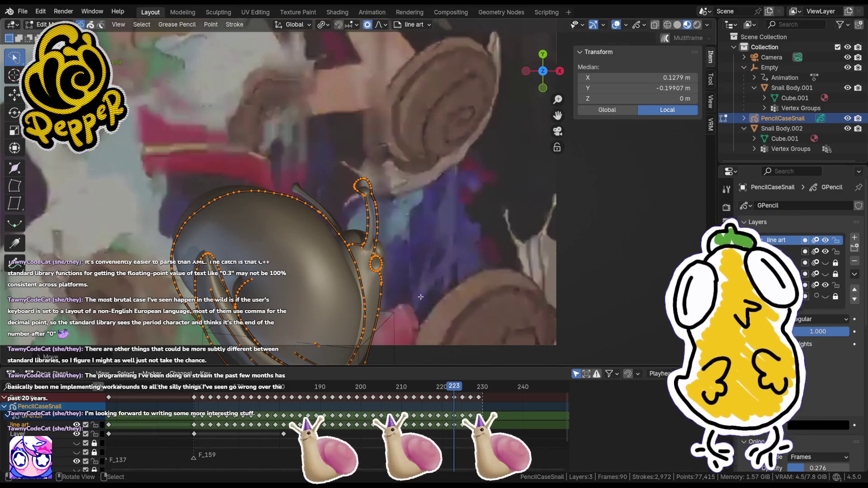
drag(466, 388, 462, 388)
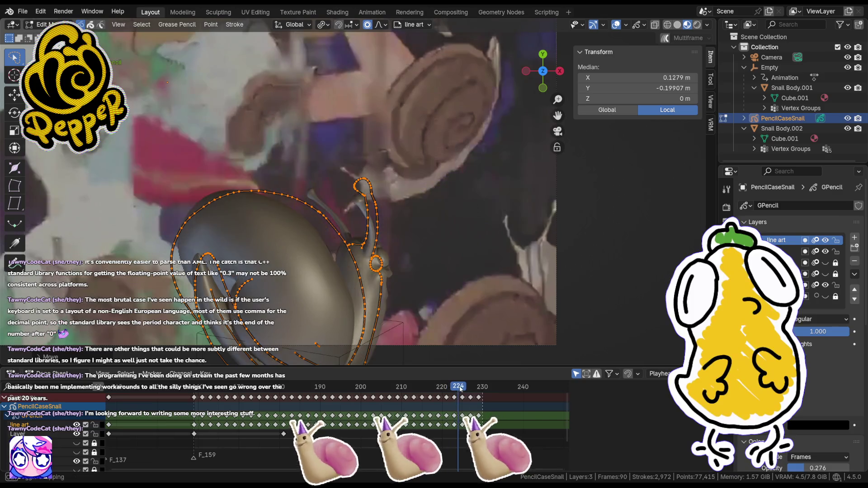
key(g)
key(y)
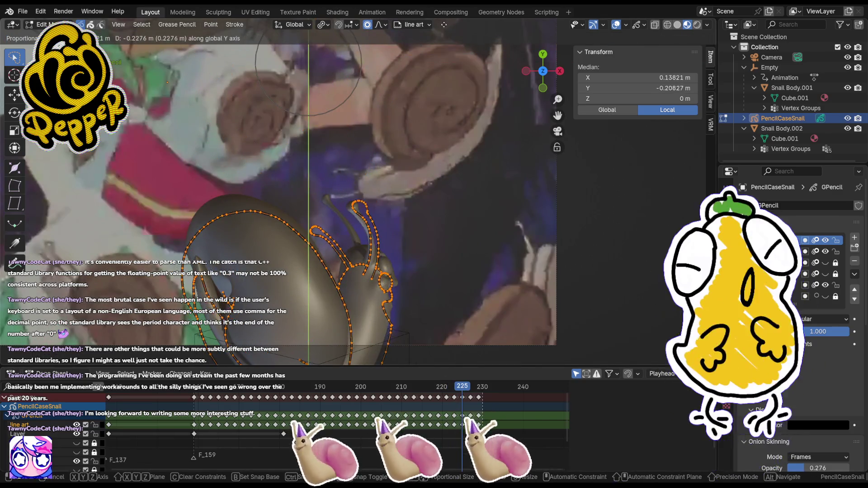